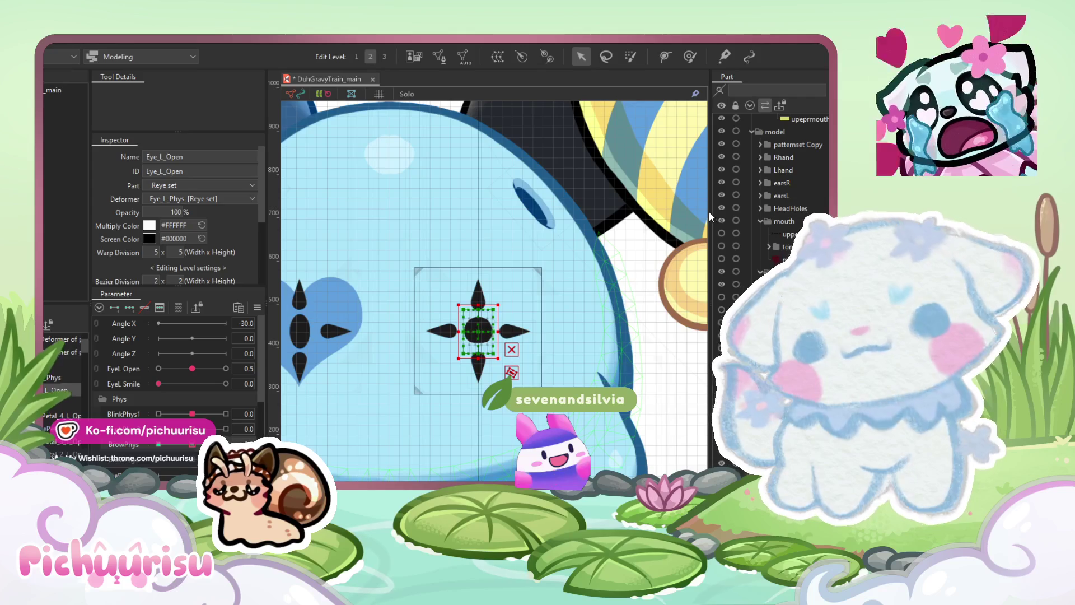
Step: Copy the eye deformer's current form with Edit Form > Copy Form
scroll(445, 344, down, 2)
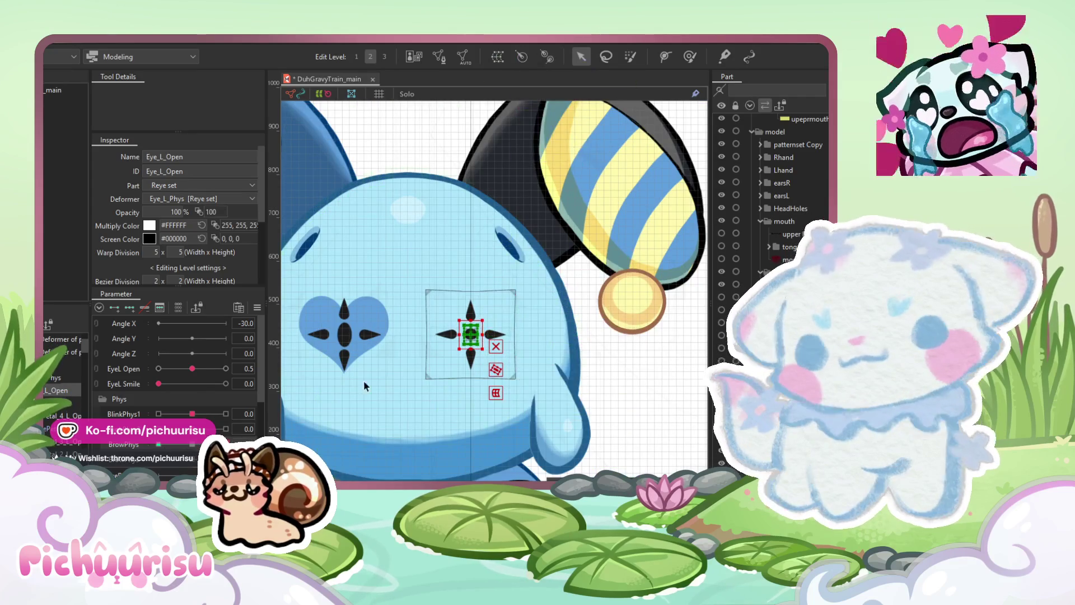
scroll(375, 377, up, 2)
scroll(184, 434, down, 6)
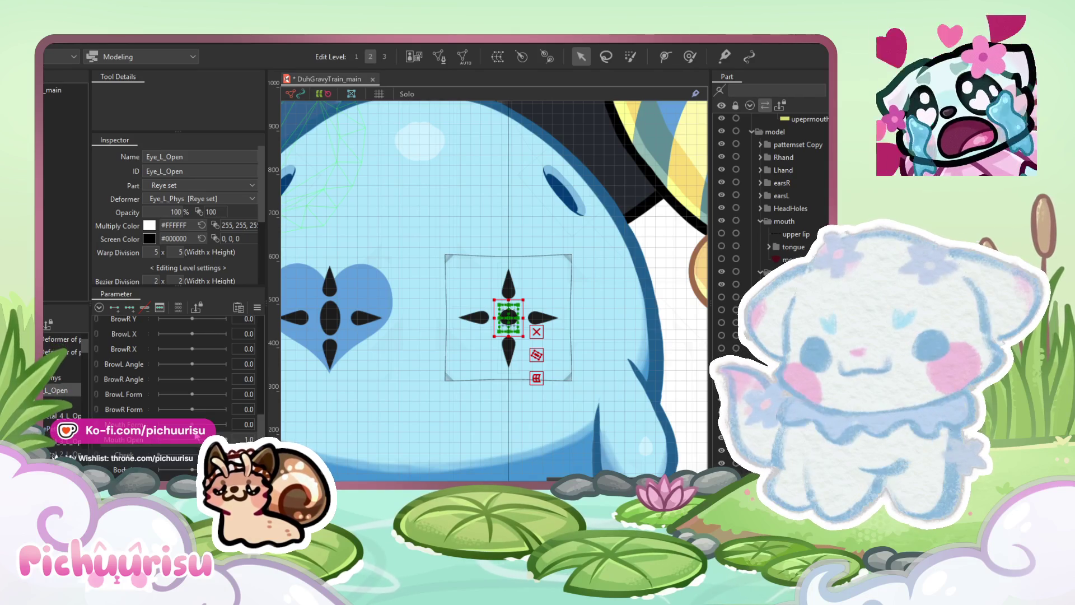
scroll(195, 421, up, 6)
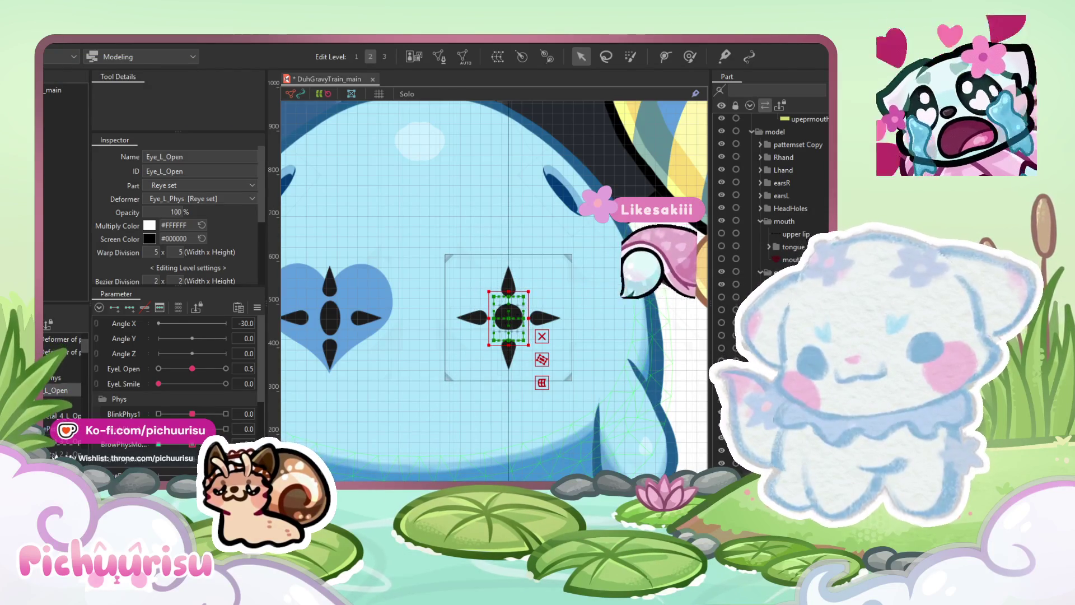
scroll(483, 323, down, 2)
scroll(483, 323, up, 1)
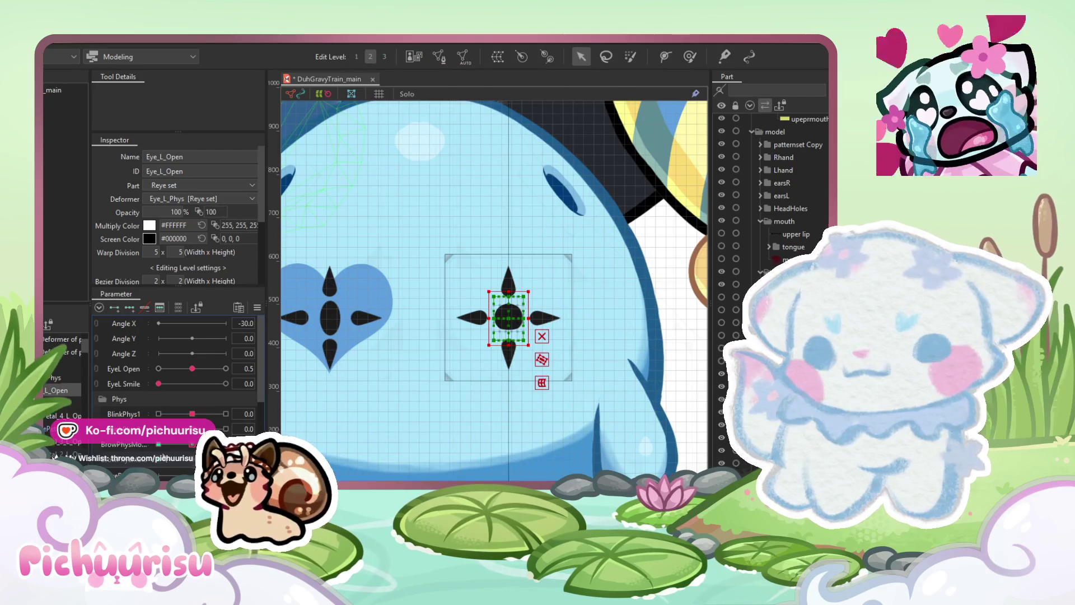
scroll(498, 336, up, 4)
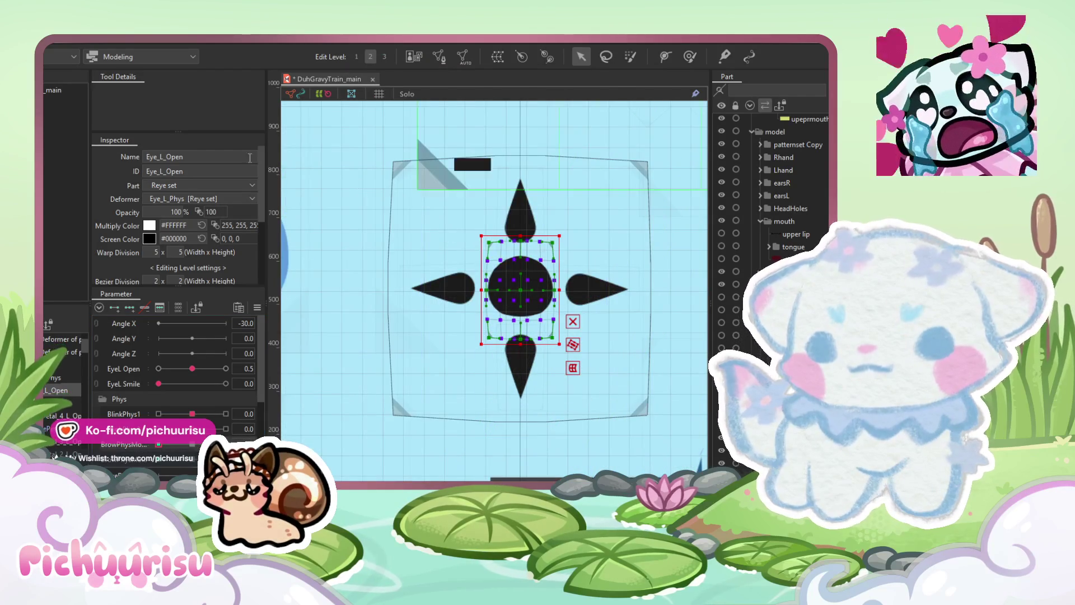
click(62, 38)
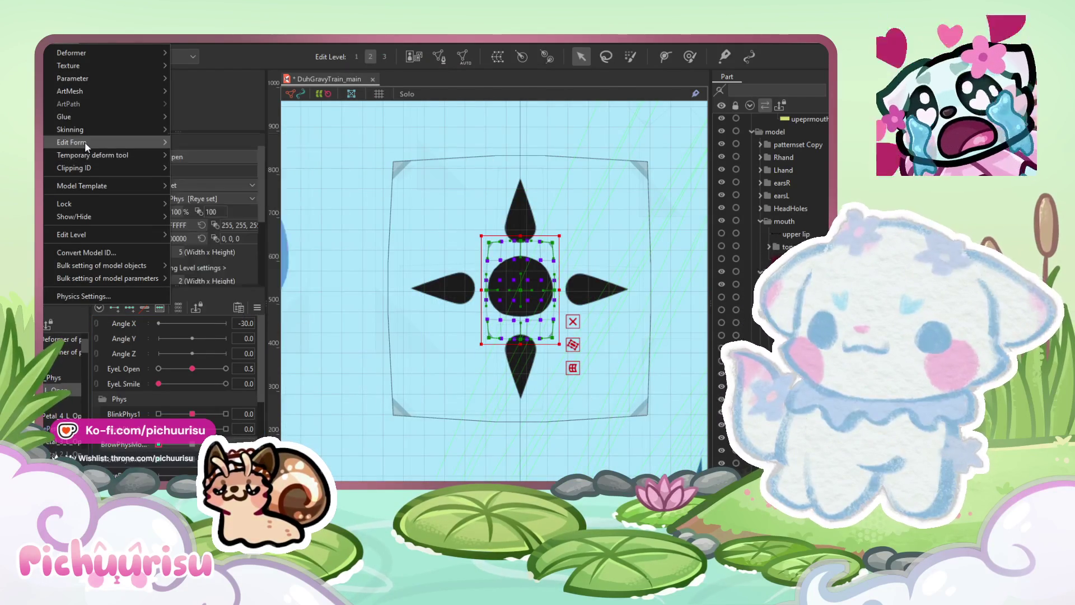
mouse_move(85, 142)
click(229, 143)
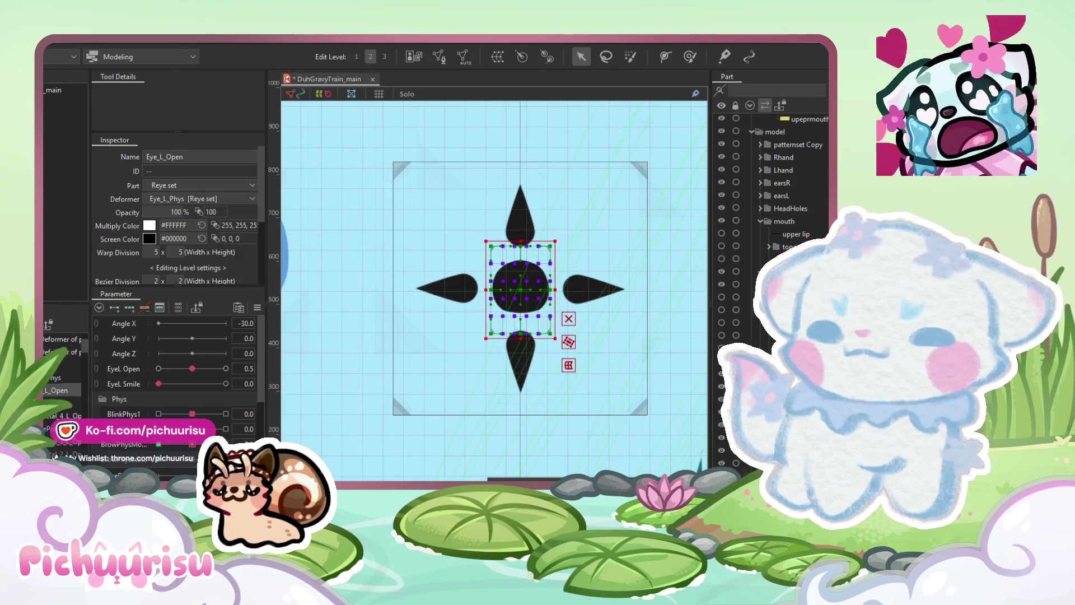
Step: Paste the copied form onto the BrowPhysMouthFrown key, then move to the BrowPhysMouthSmile key
click(63, 38)
mouse_move(100, 144)
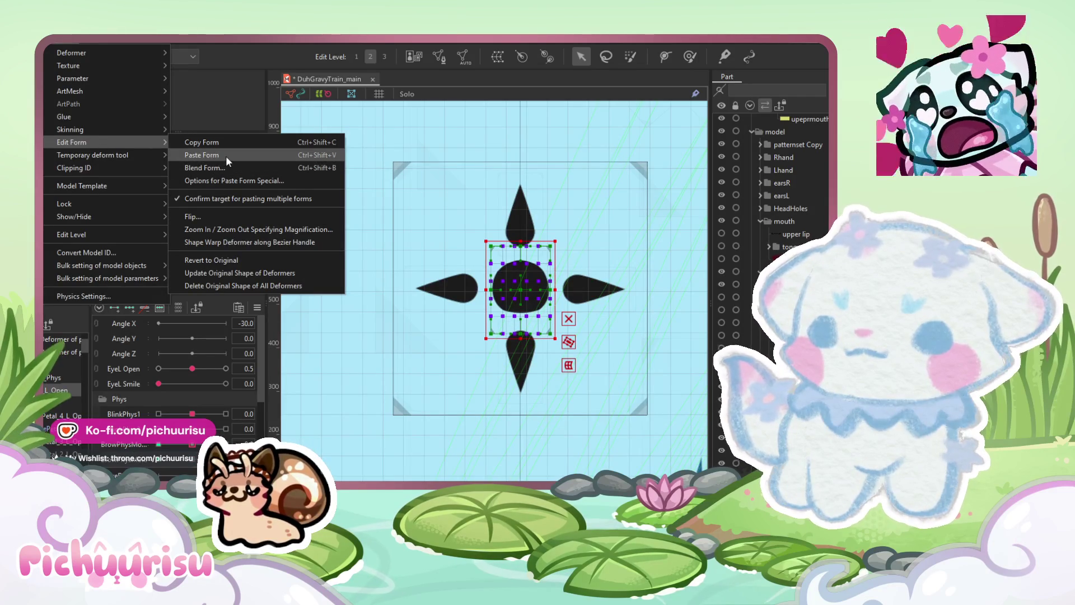
click(480, 412)
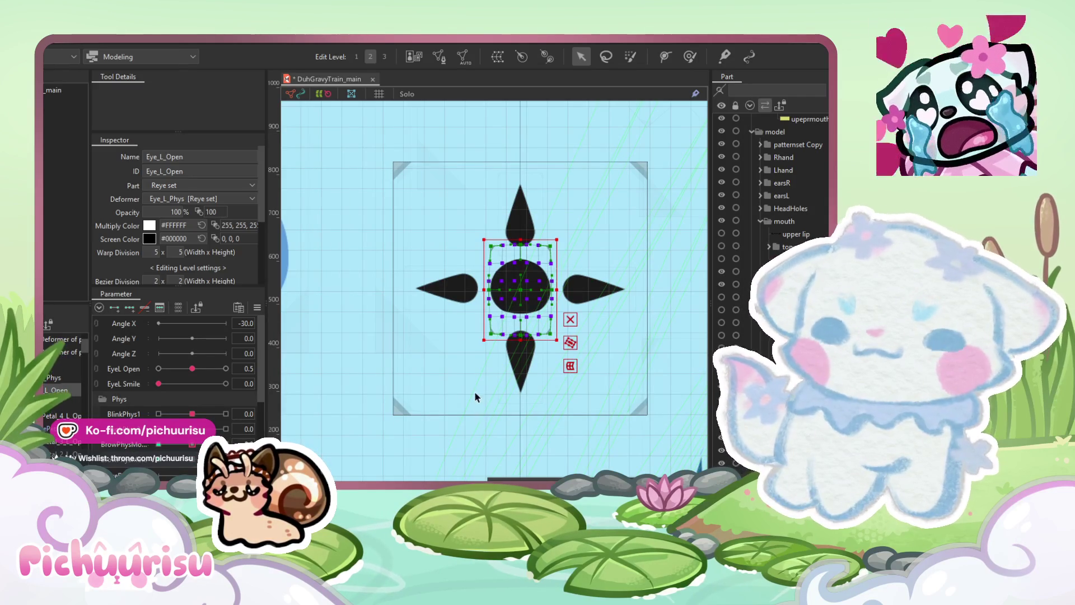
click(192, 444)
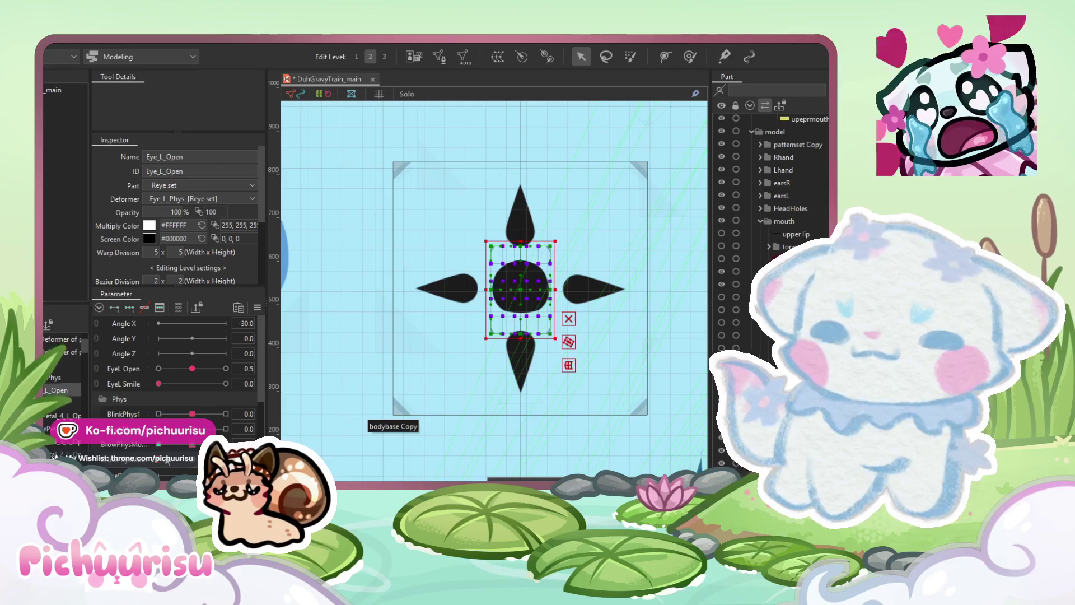
click(65, 45)
mouse_move(84, 139)
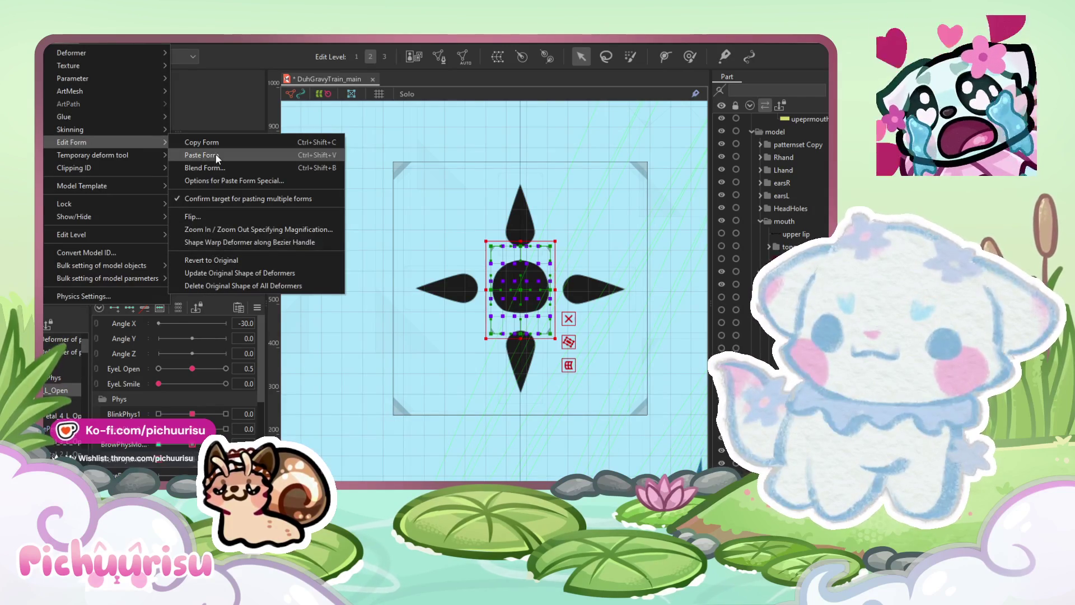
click(201, 155)
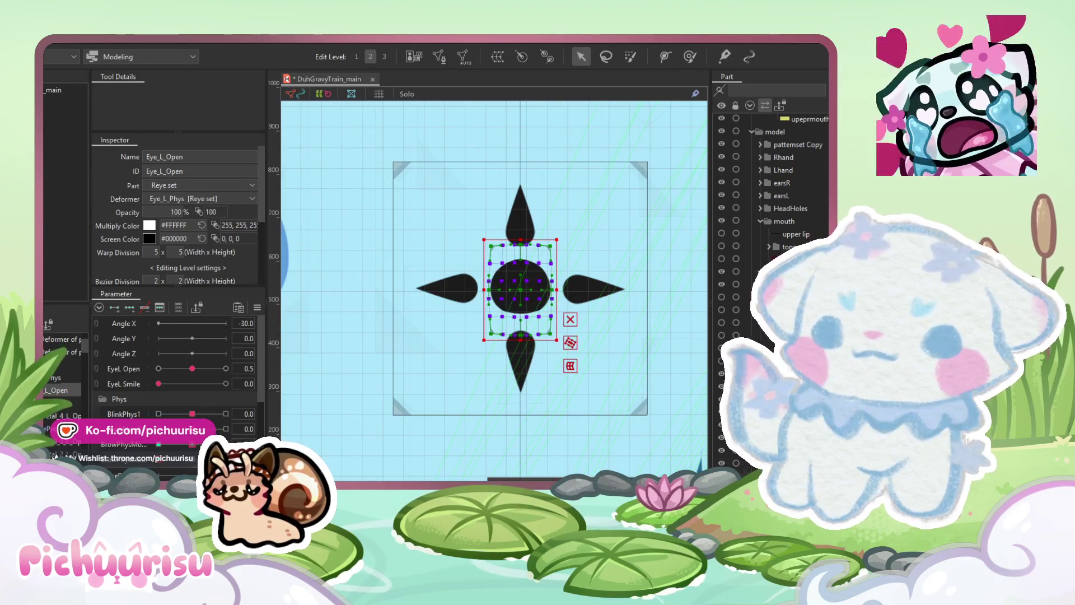
click(186, 445)
click(192, 444)
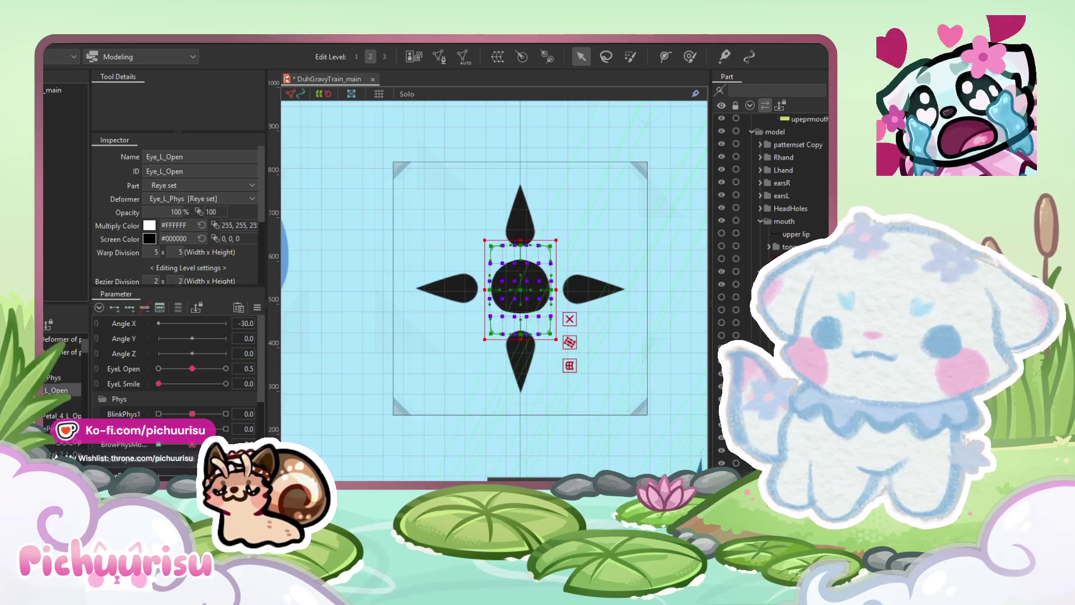
click(690, 56)
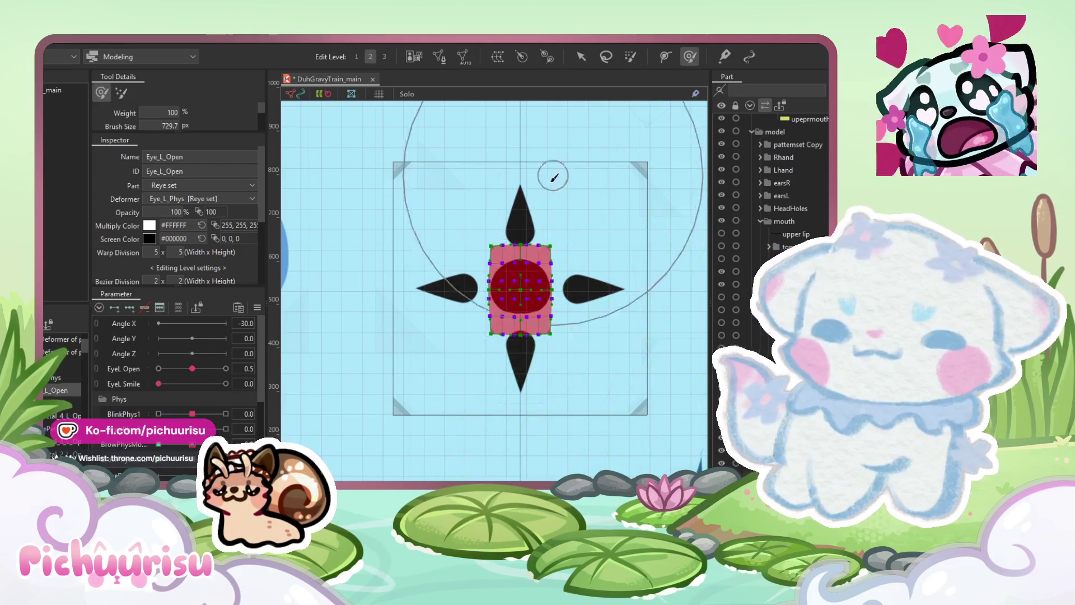
Step: Shrink the Deform Brush to 455.7 and brush the eye mesh's top-right edge and centre
scroll(543, 185, up, 2)
drag(582, 224, 403, 250)
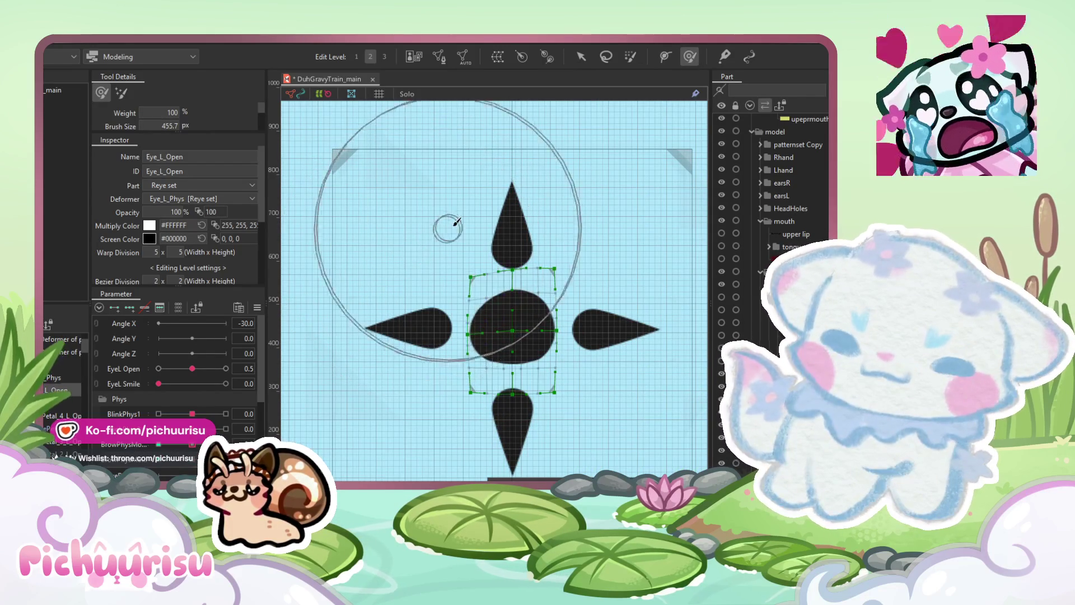
mouse_move(588, 221)
mouse_down()
mouse_move(533, 209)
mouse_move(511, 224)
mouse_up()
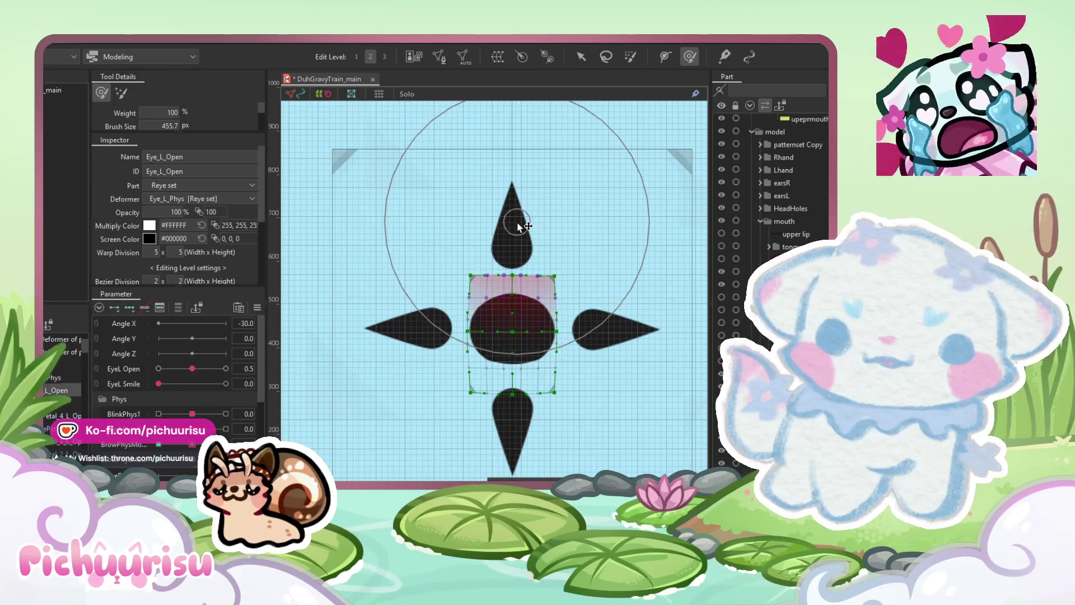
mouse_move(560, 313)
mouse_down()
mouse_move(616, 336)
mouse_move(468, 324)
mouse_move(503, 331)
mouse_up()
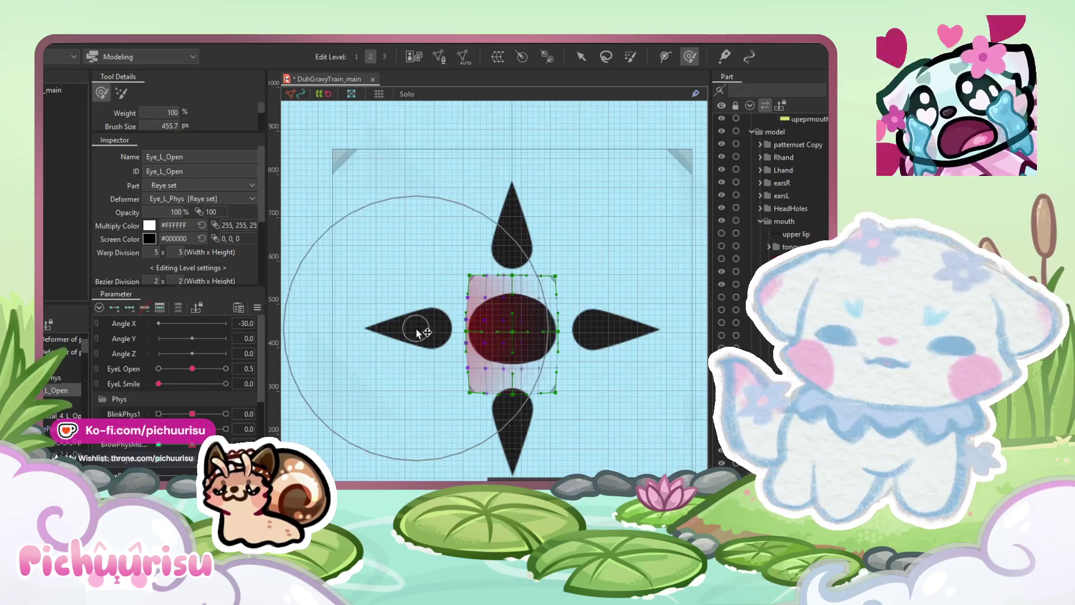
Step: Select the eye mesh's upper points and squash the top edge down into a half-closed shape
key(v)
drag(399, 238, 563, 324)
mouse_move(511, 275)
mouse_down()
mouse_move(514, 313)
mouse_move(510, 292)
mouse_up()
scroll(513, 314, up, 2)
scroll(508, 290, down, 5)
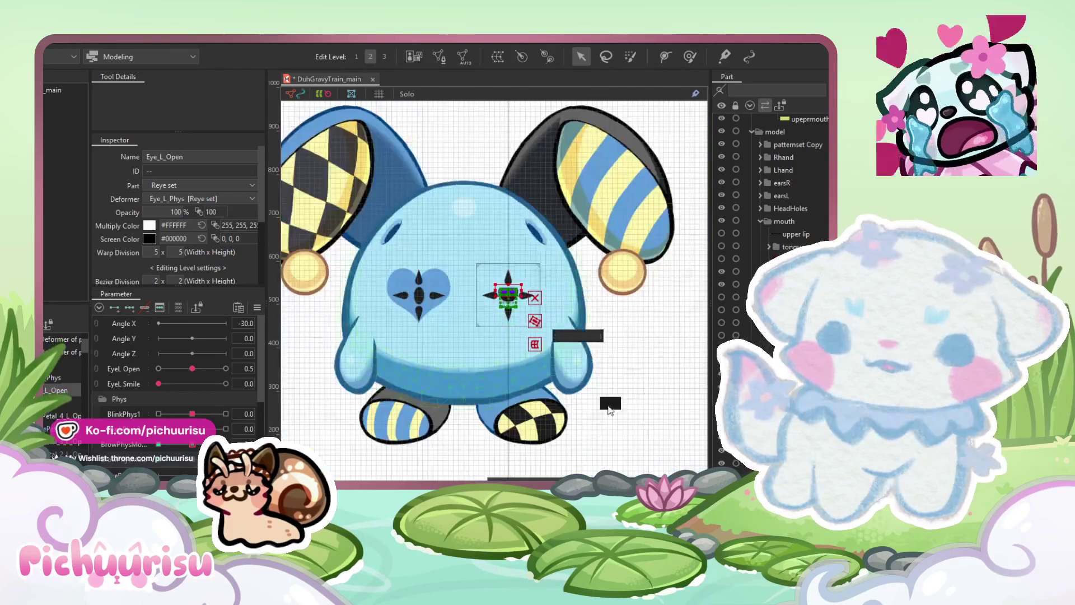
Step: Select the Eye_L_Open warp deformer and raise its warp division from 5 x 5 to 10 x 10
click(655, 389)
scroll(655, 388, down, 2)
scroll(580, 342, up, 5)
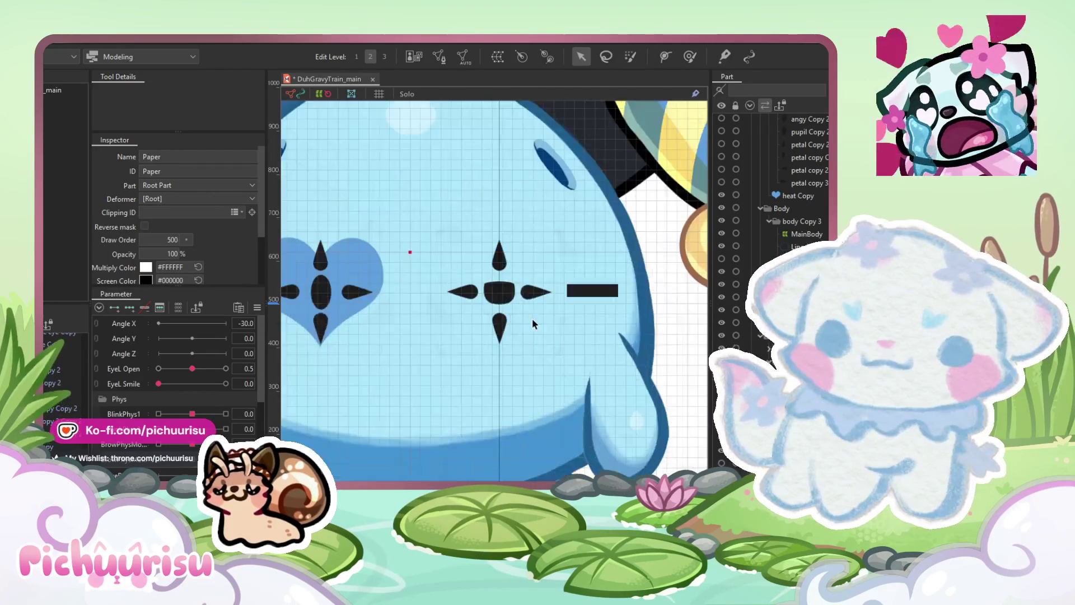
click(468, 256)
scroll(468, 256, up, 3)
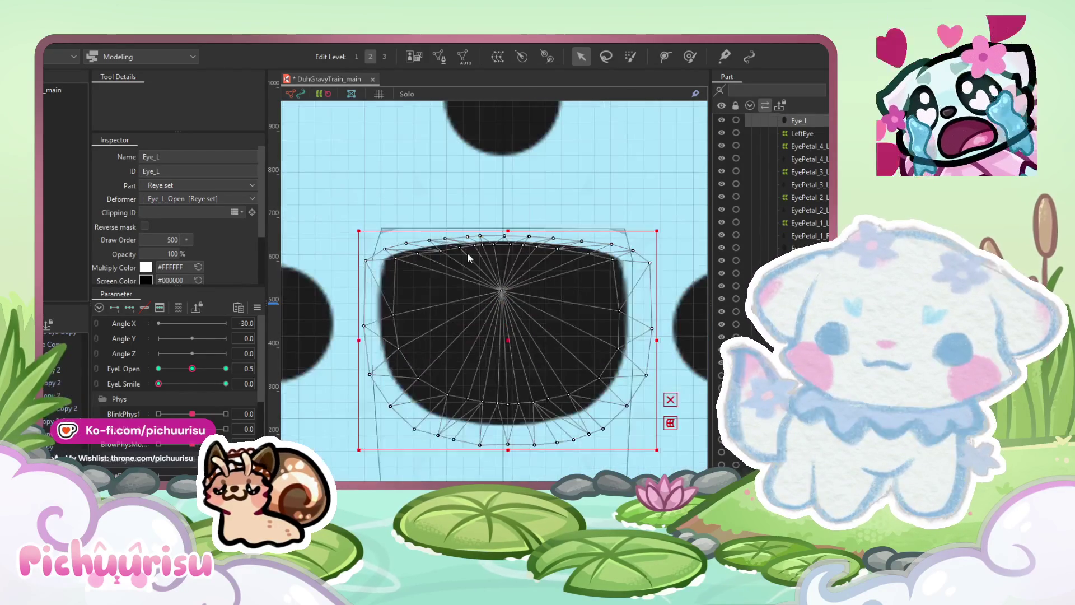
click(467, 252)
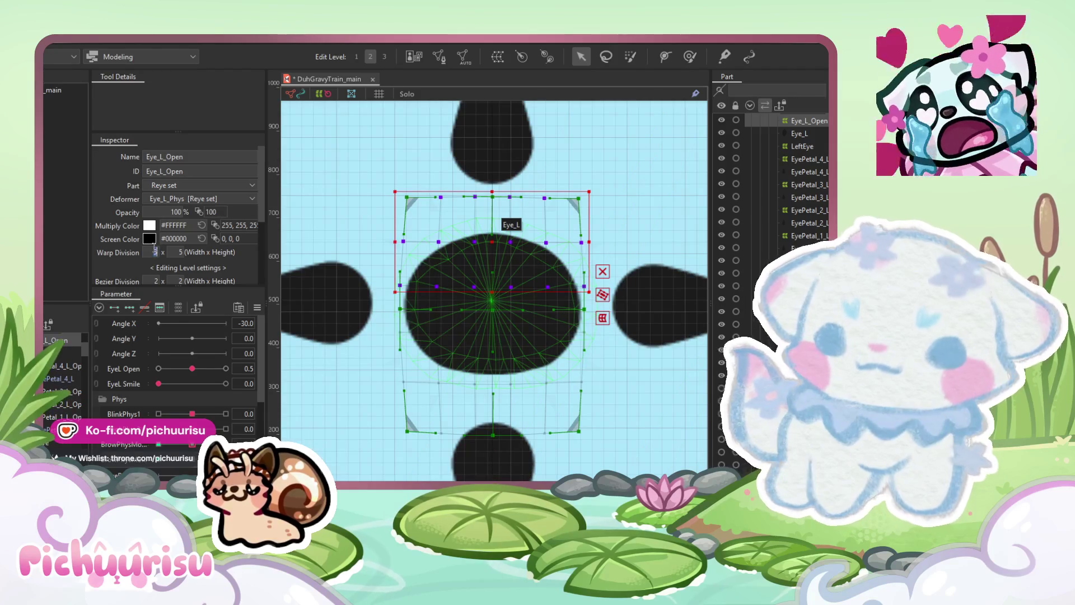
key(Tab)
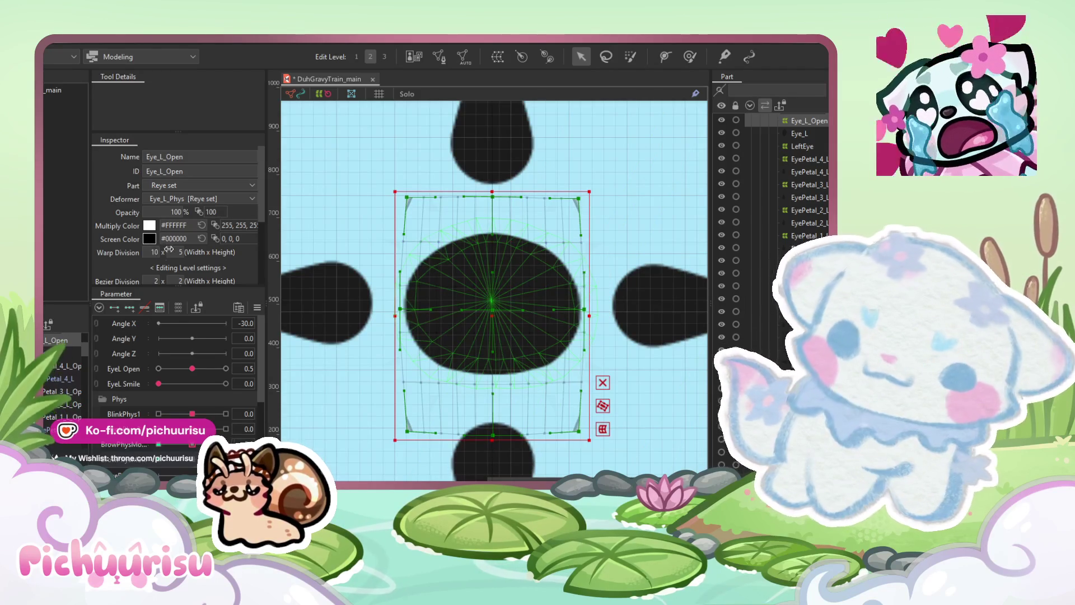
key(Return)
Step: Select the top rows of Eye_L_Open warp points and lower them slightly
mouse_move(350, 173)
mouse_down()
mouse_move(588, 283)
mouse_move(605, 272)
mouse_up()
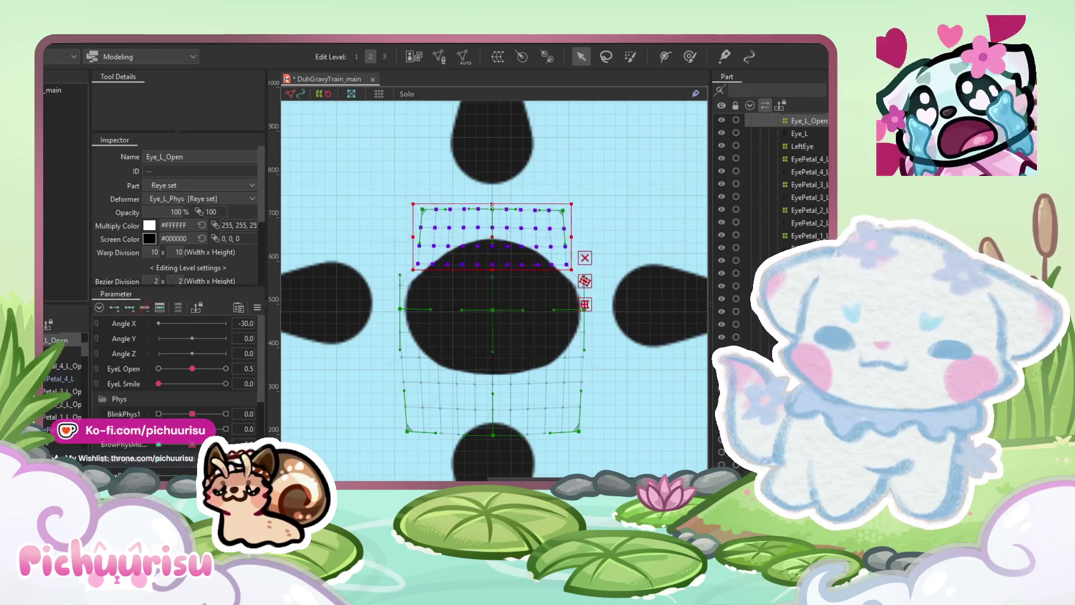
drag(494, 200, 490, 219)
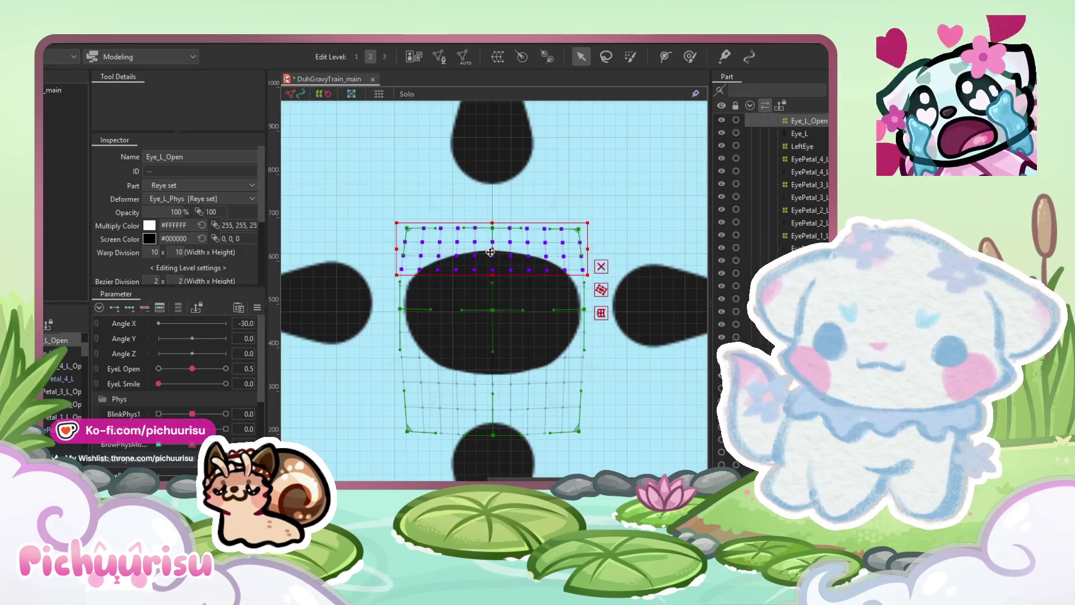
click(370, 212)
mouse_move(370, 211)
mouse_down()
mouse_move(594, 270)
mouse_move(621, 295)
mouse_up()
drag(494, 223, 490, 233)
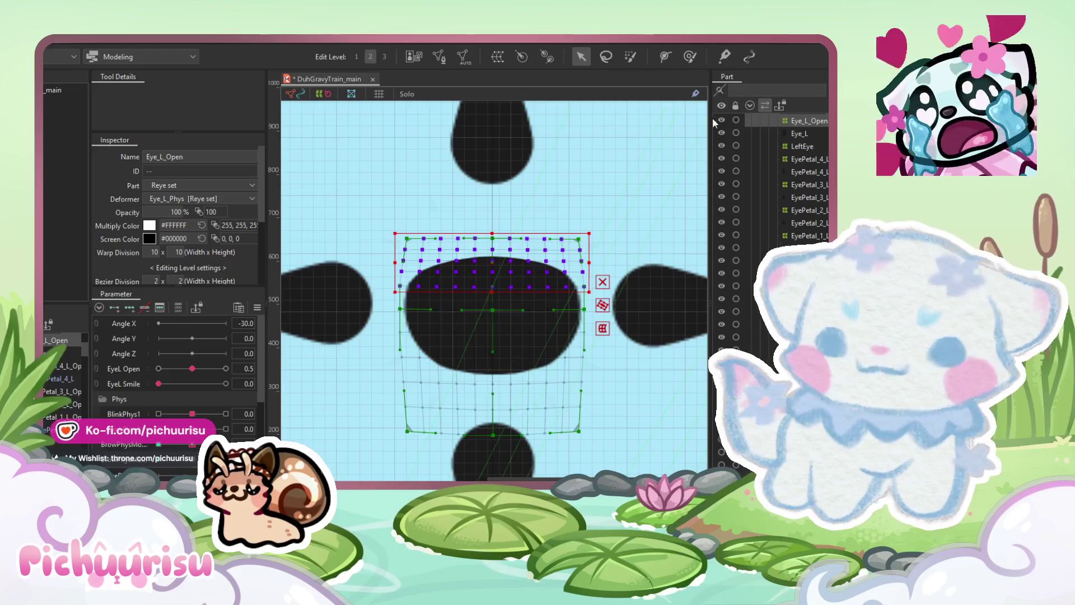
Step: Brush the warp grid into a flatter oval, then return to the Arrow tool and deselect
click(690, 56)
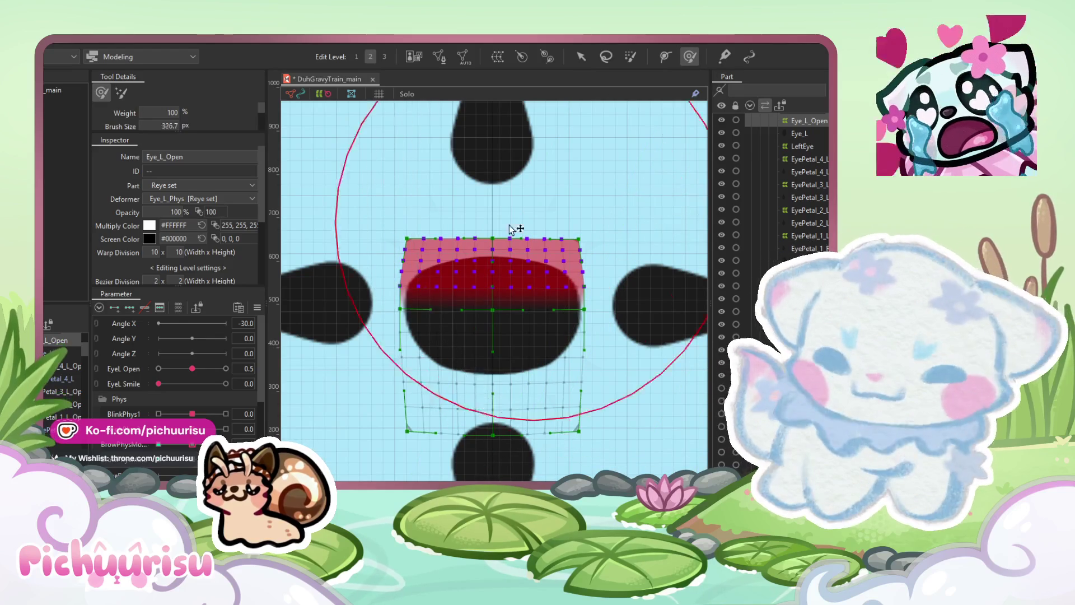
drag(511, 163, 499, 192)
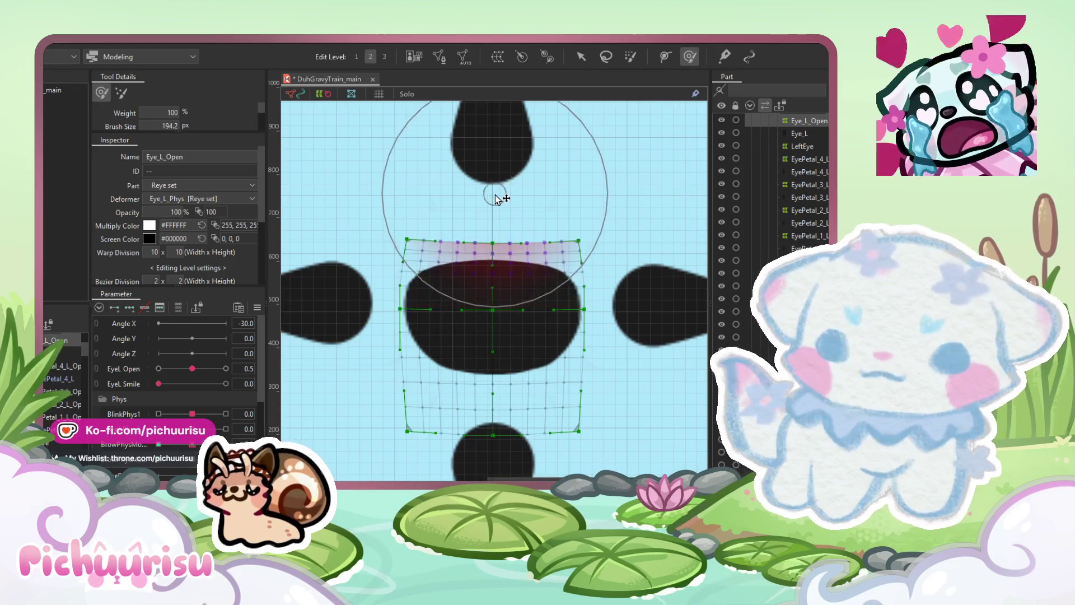
drag(619, 216, 617, 211)
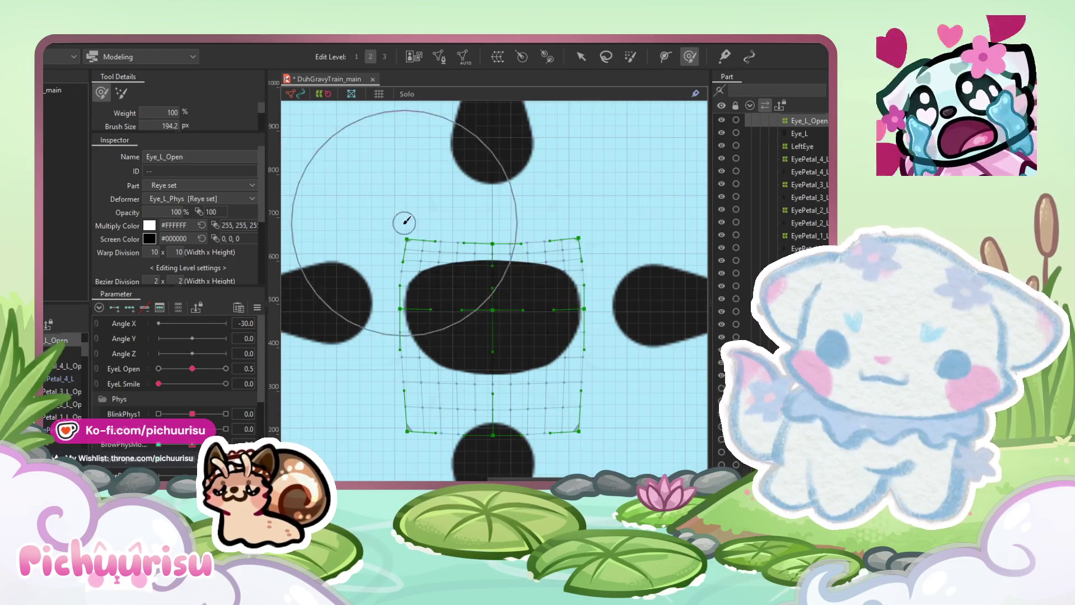
drag(381, 229, 376, 228)
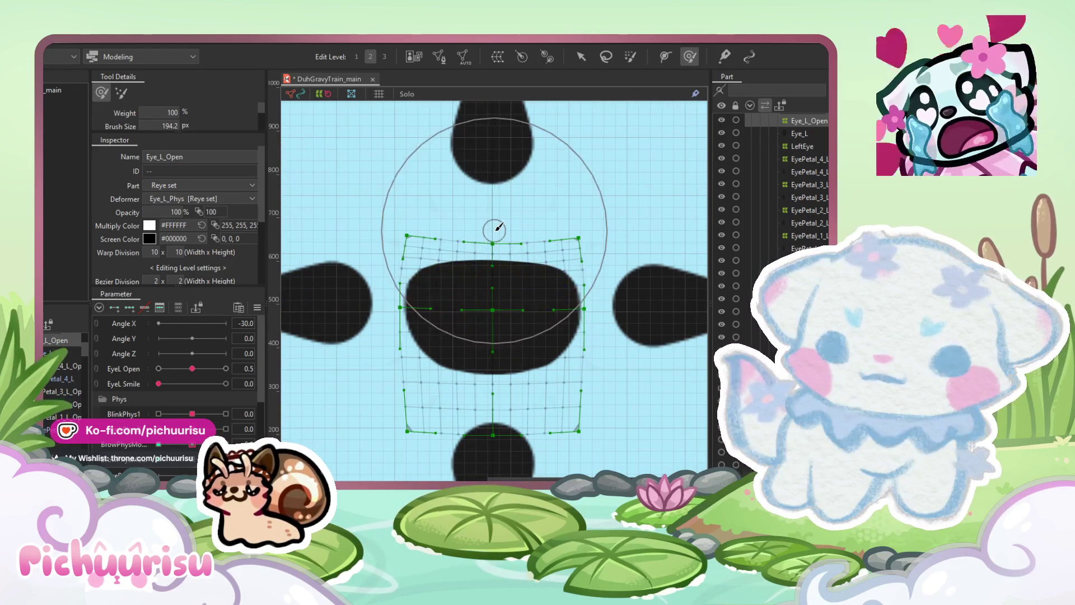
click(581, 56)
click(404, 471)
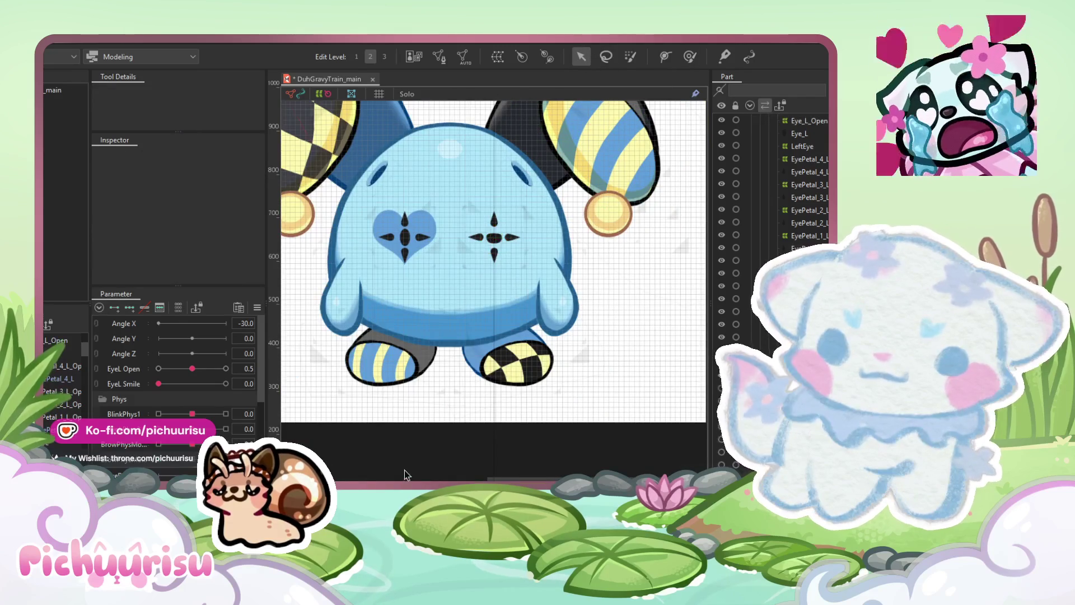
scroll(458, 376, down, 2)
scroll(468, 297, up, 6)
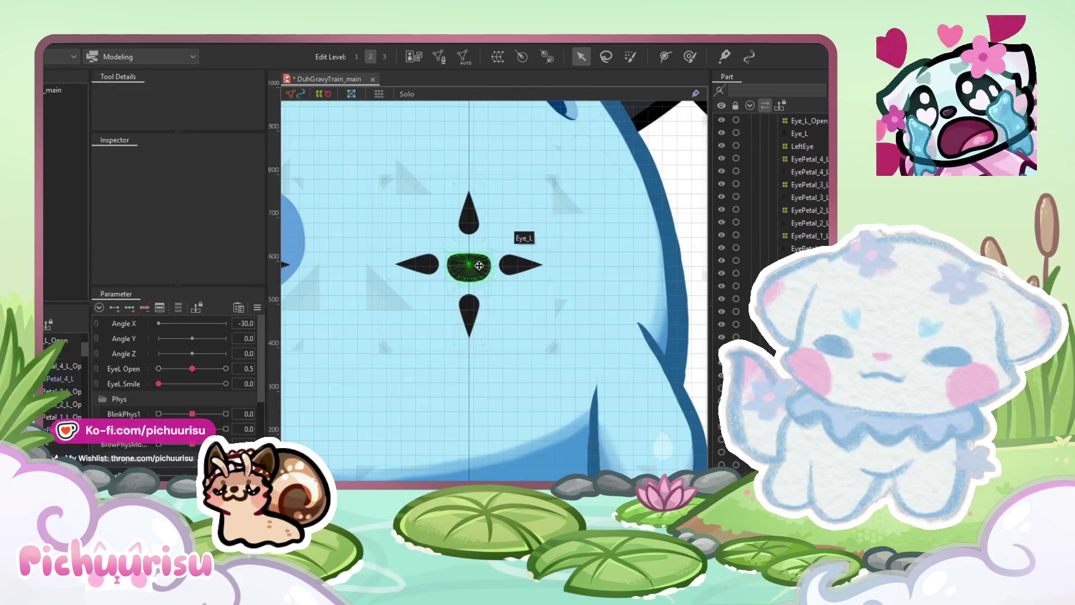
click(479, 270)
scroll(480, 270, up, 3)
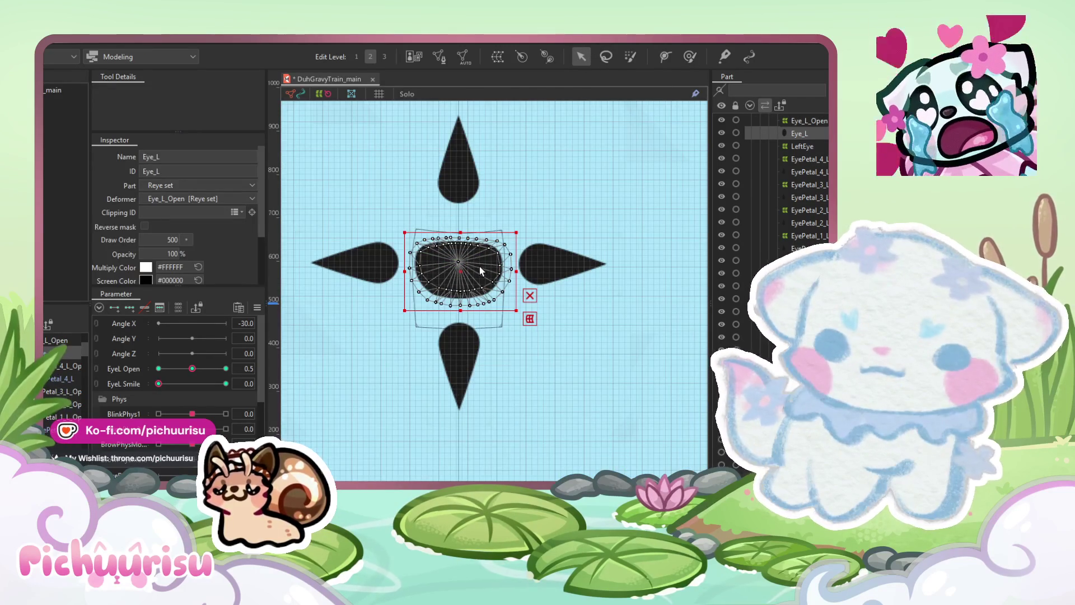
scroll(479, 266, down, 5)
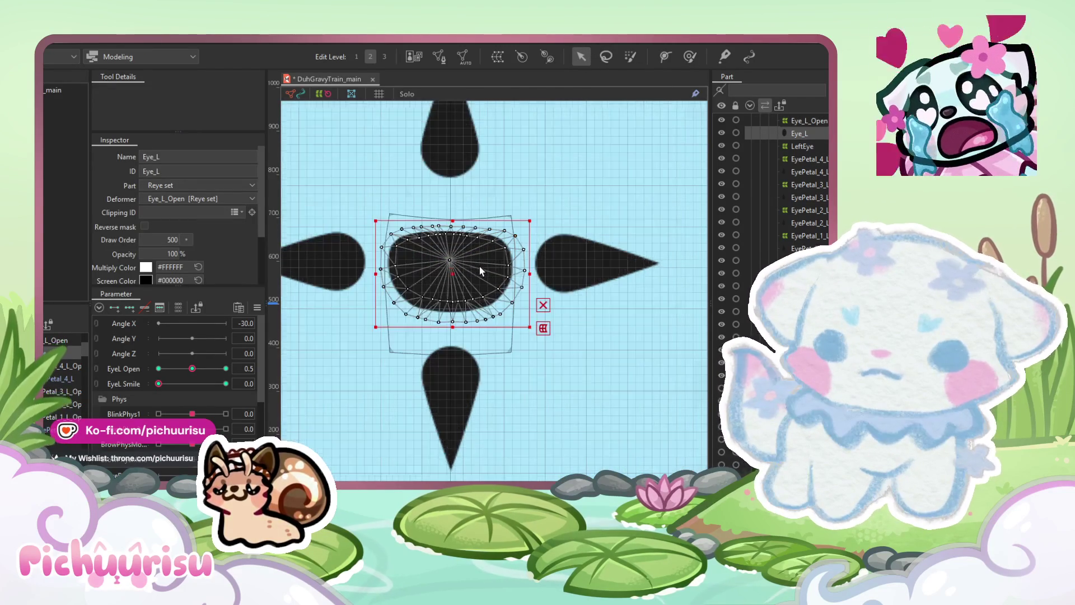
click(457, 460)
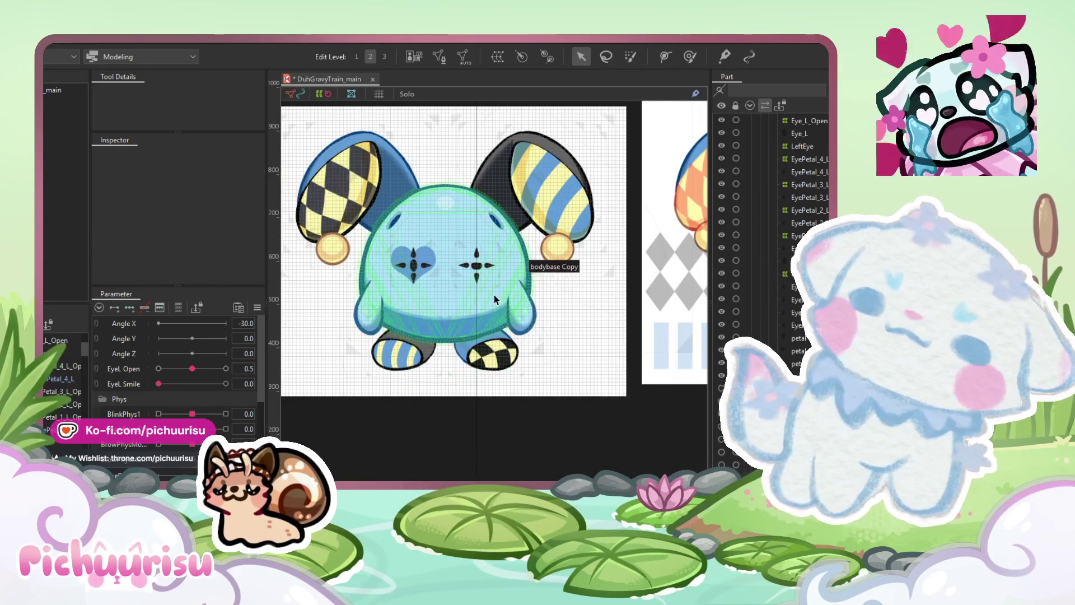
scroll(475, 235, up, 6)
click(415, 193)
drag(415, 193, 452, 277)
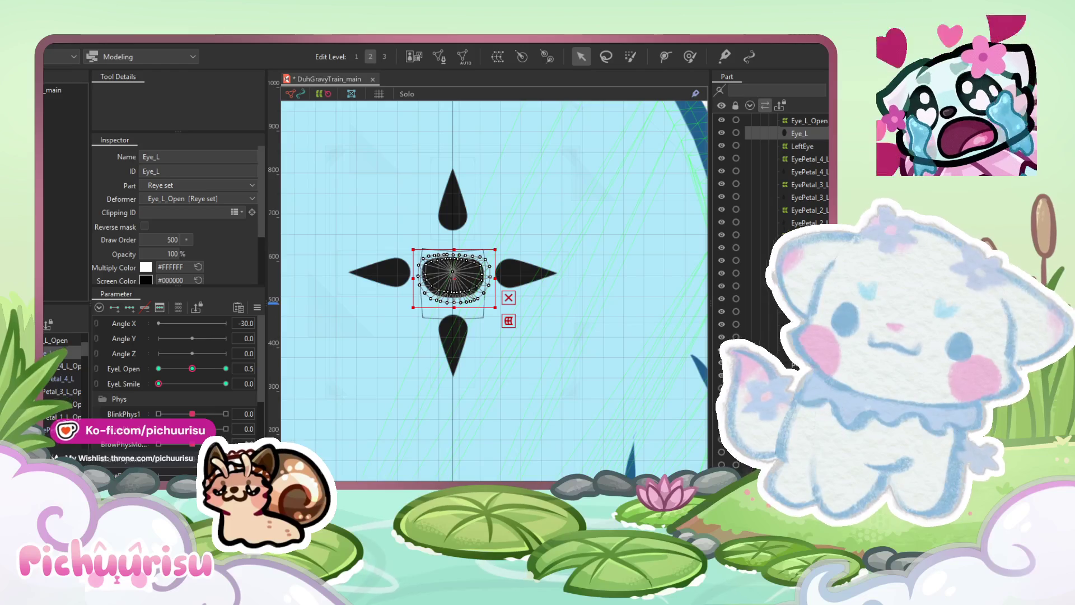
scroll(524, 426, up, 4)
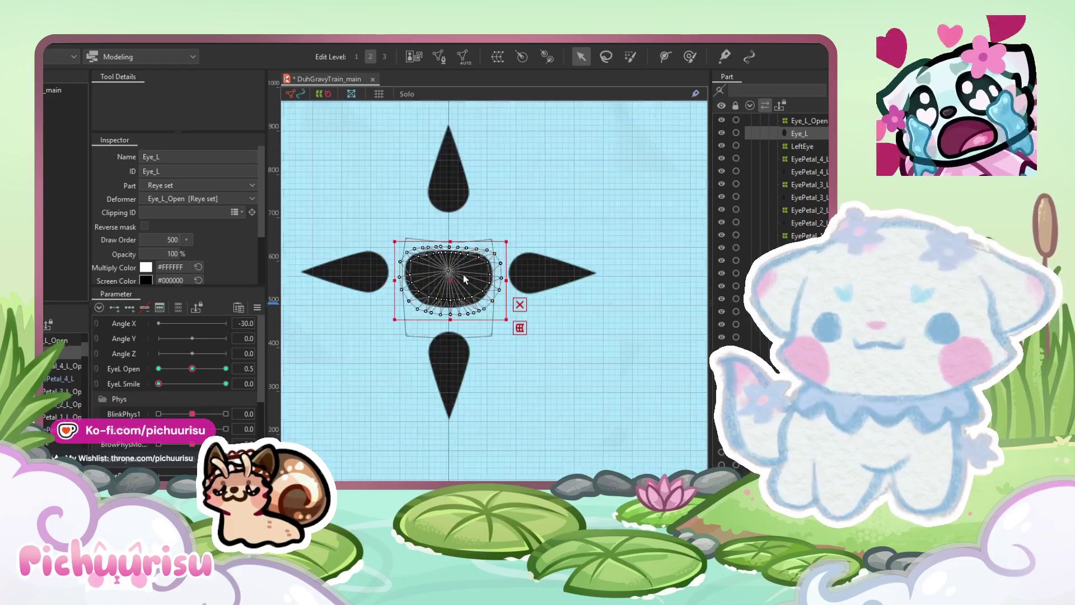
Step: Enlarge the Deform Brush to 286.7 px and brush the Eye_L_Open warp into a round circle
click(690, 57)
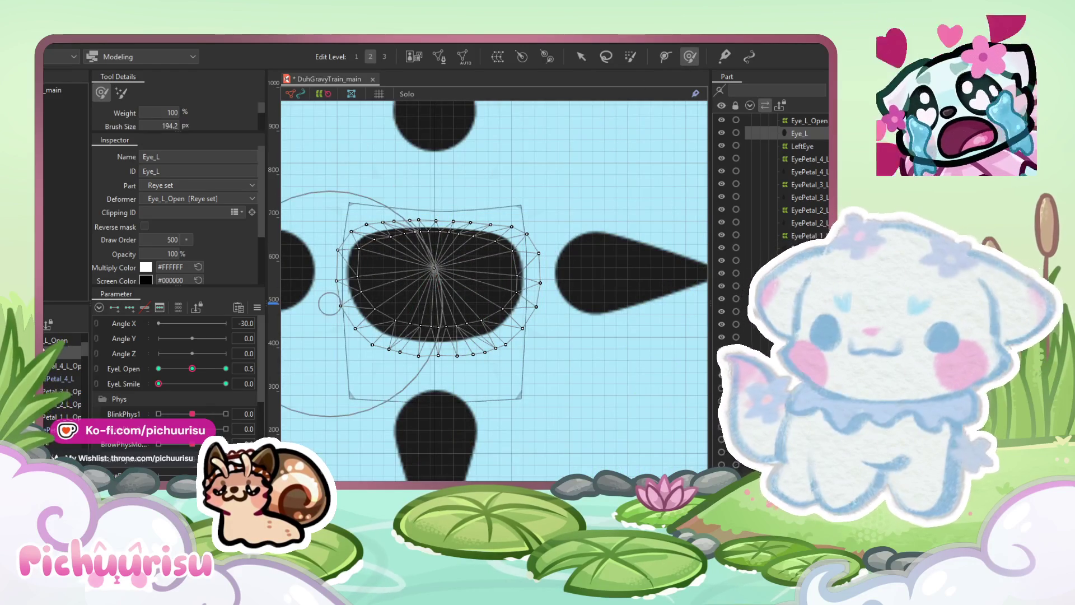
click(447, 192)
mouse_move(312, 324)
mouse_down()
mouse_move(448, 274)
mouse_move(449, 221)
mouse_move(435, 227)
mouse_up()
drag(436, 385, 406, 342)
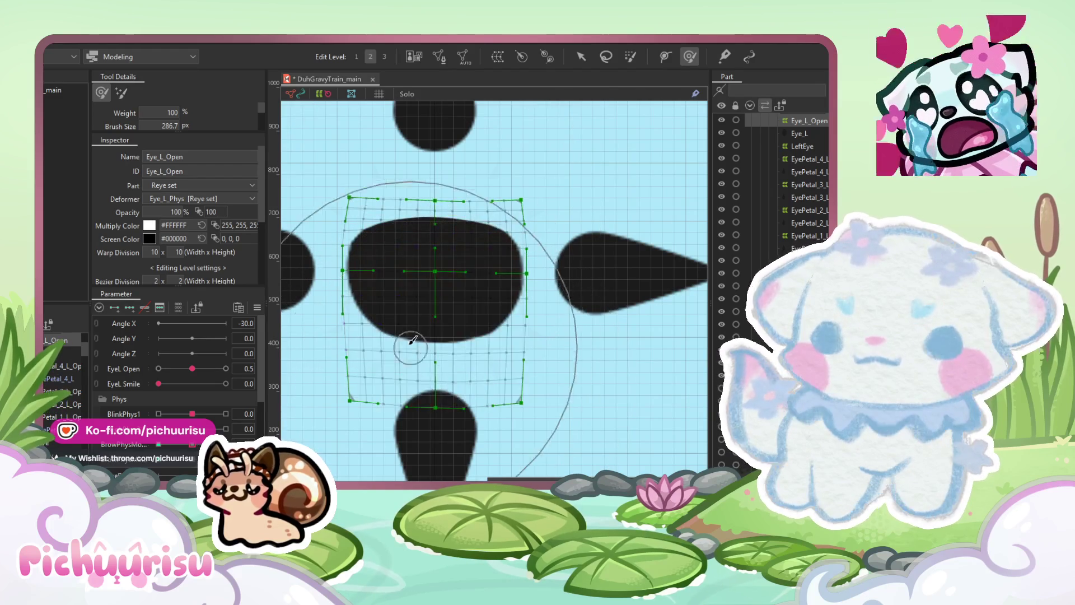
scroll(406, 343, down, 5)
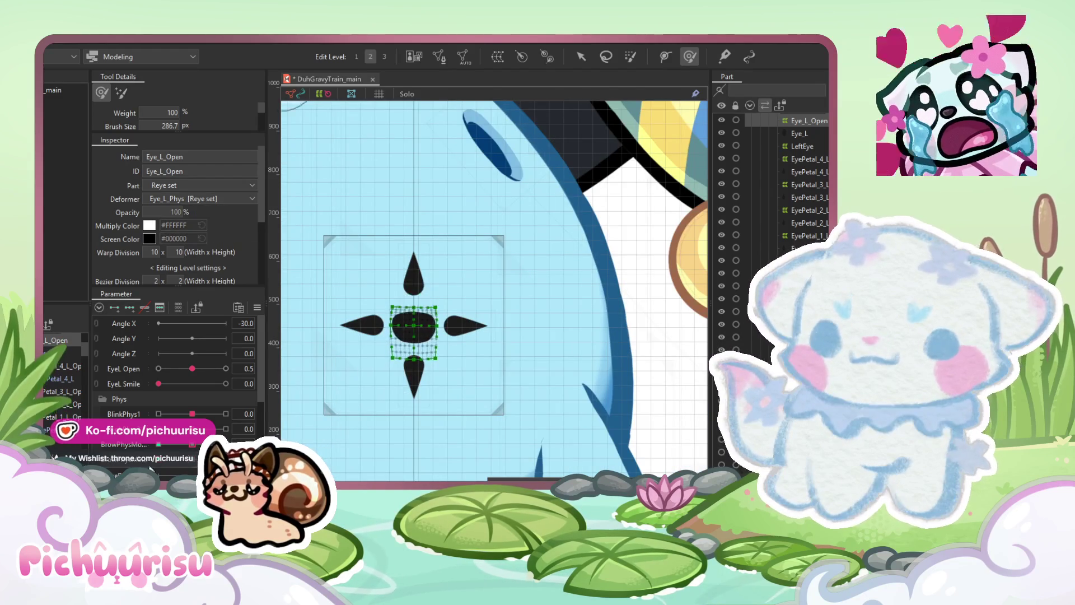
scroll(440, 323, up, 3)
mouse_move(425, 322)
mouse_down()
mouse_move(386, 305)
mouse_move(374, 286)
mouse_move(389, 286)
mouse_move(388, 366)
mouse_up()
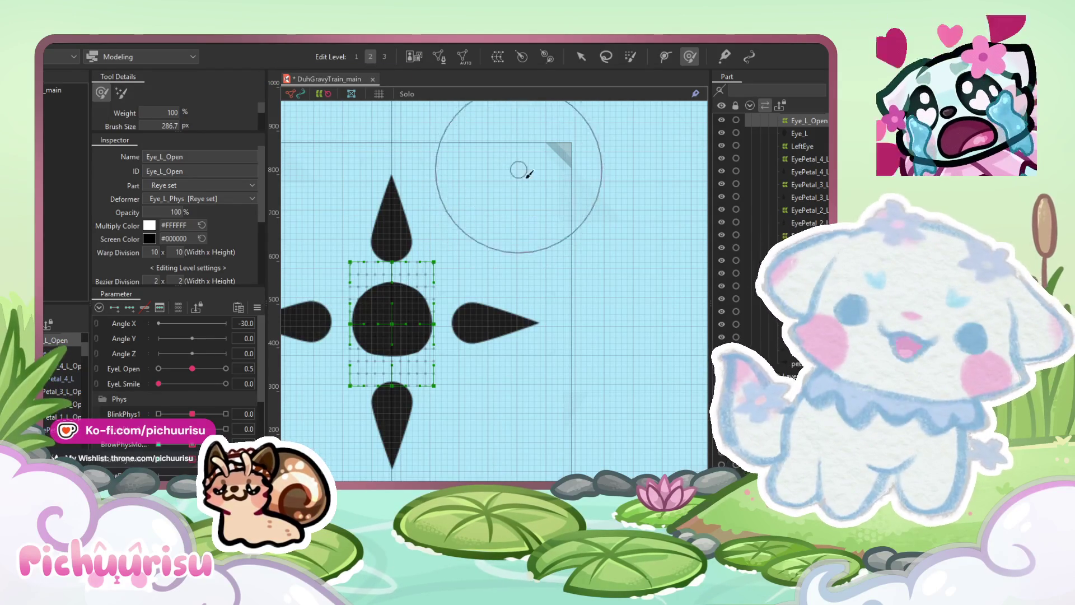
Step: Reselect the Eye_L_Open warp deformer and set Mouth Form to -0.8
scroll(472, 244, down, 2)
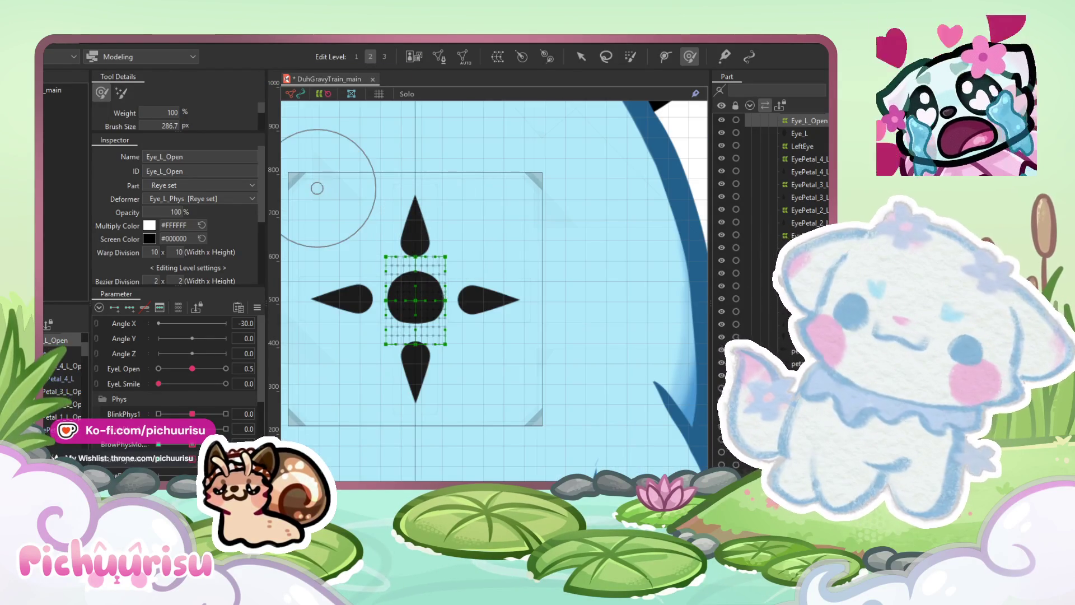
click(85, 290)
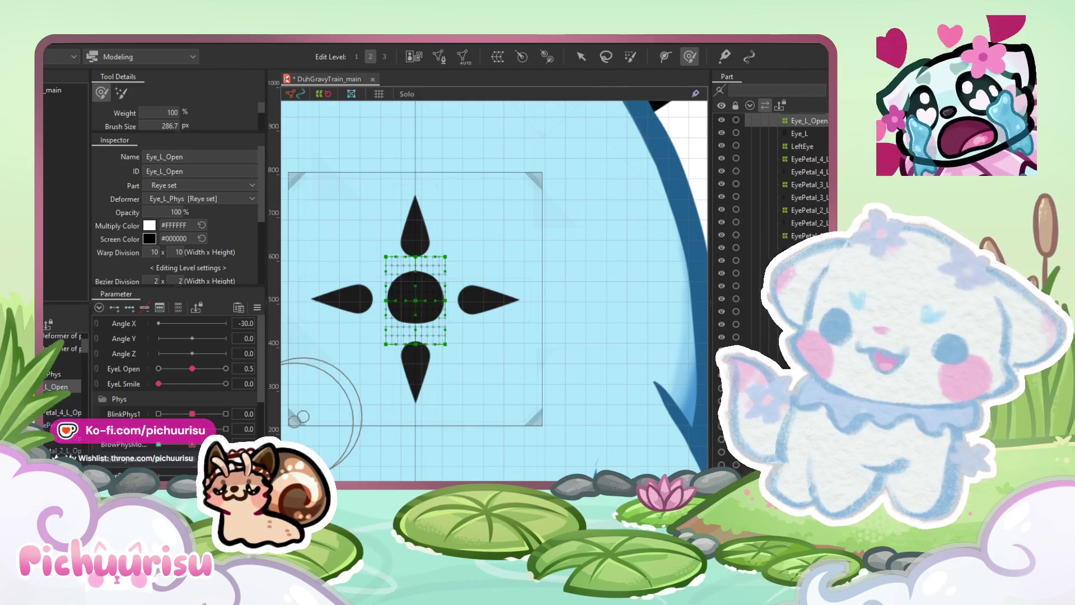
click(288, 174)
click(809, 134)
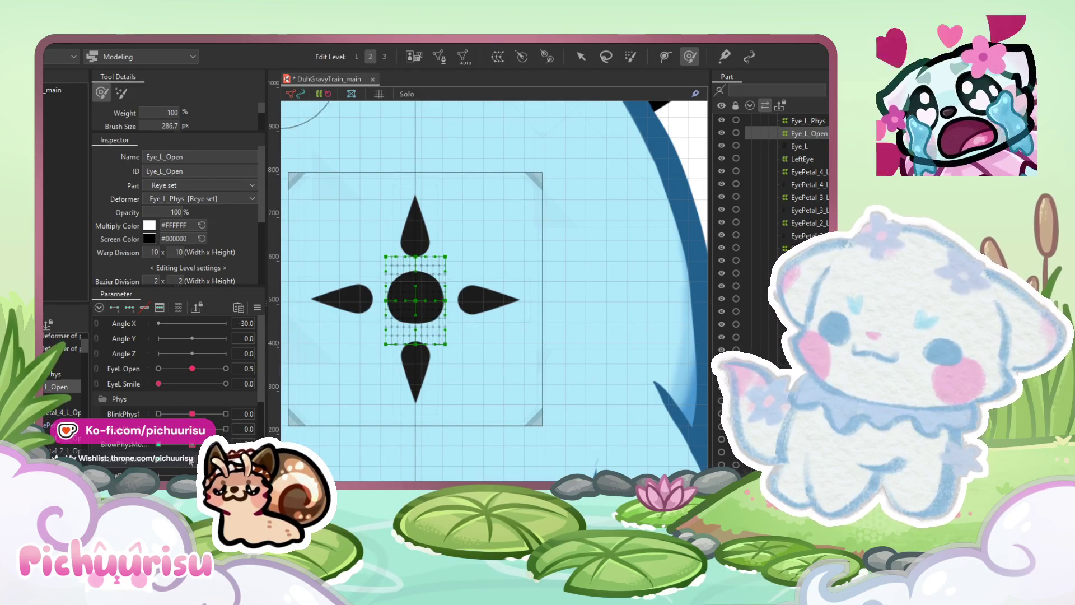
scroll(203, 435, down, 5)
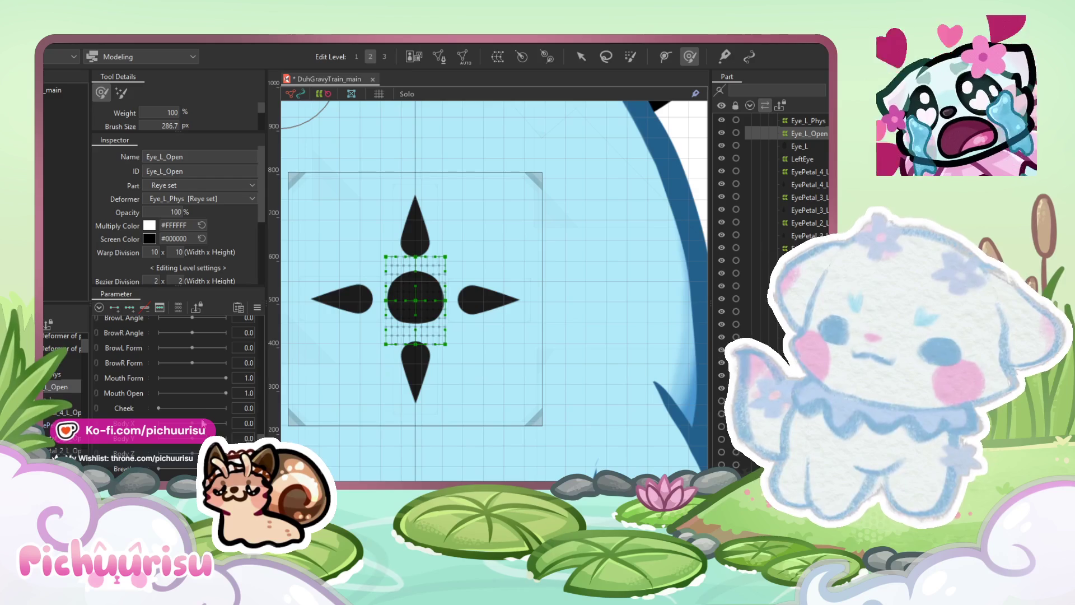
mouse_move(208, 379)
mouse_down()
mouse_move(159, 378)
mouse_move(218, 375)
mouse_move(167, 384)
mouse_move(215, 414)
mouse_move(159, 412)
mouse_up()
Step: Marquee-select all points of the Eye_L_Open warp grid with the Arrow tool
scroll(198, 414, up, 4)
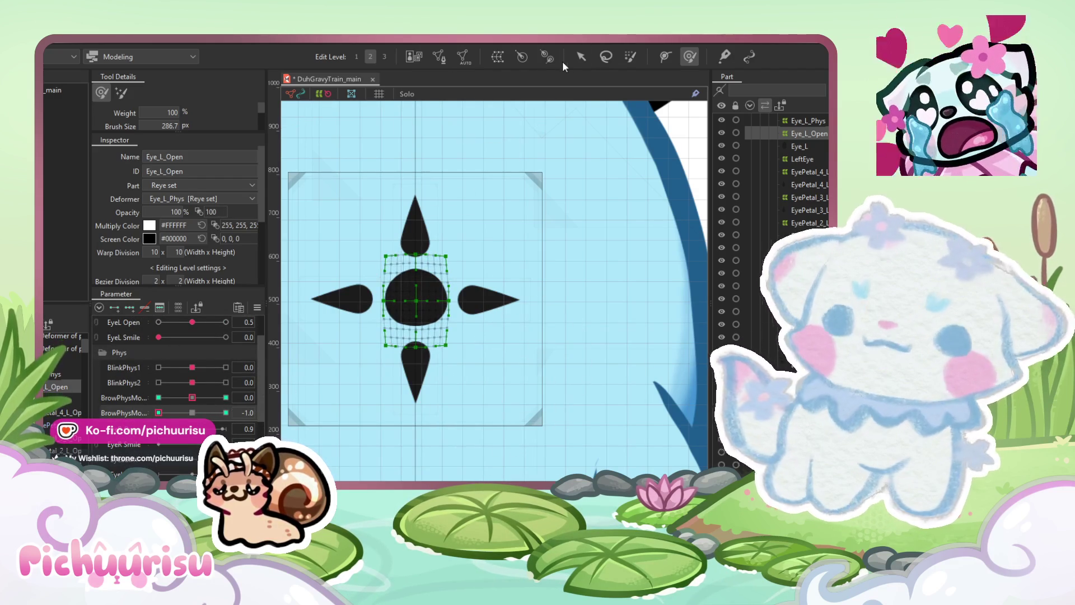
click(580, 56)
drag(503, 401, 326, 232)
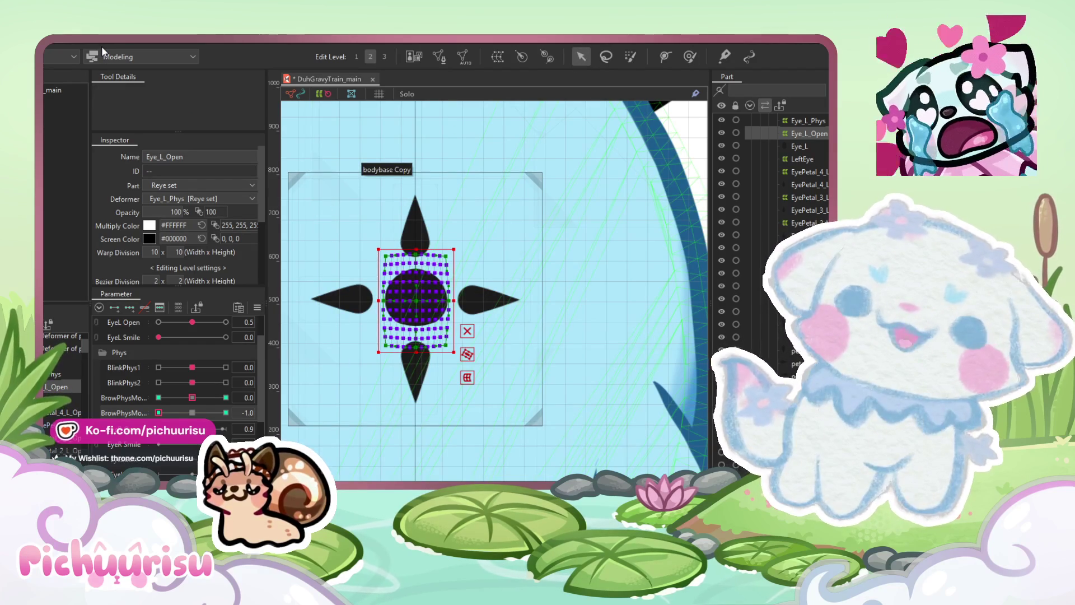
Step: Copy the round eye form and paste it onto the brow-physics parameter's 1.0 key
click(66, 43)
mouse_move(69, 143)
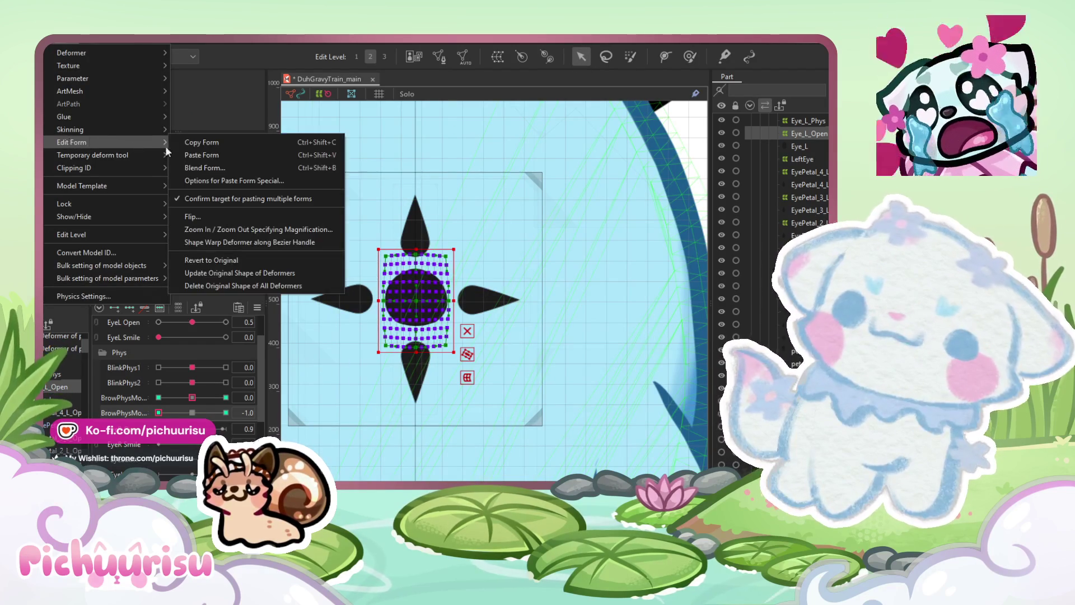
click(193, 147)
click(225, 412)
click(66, 41)
mouse_move(102, 142)
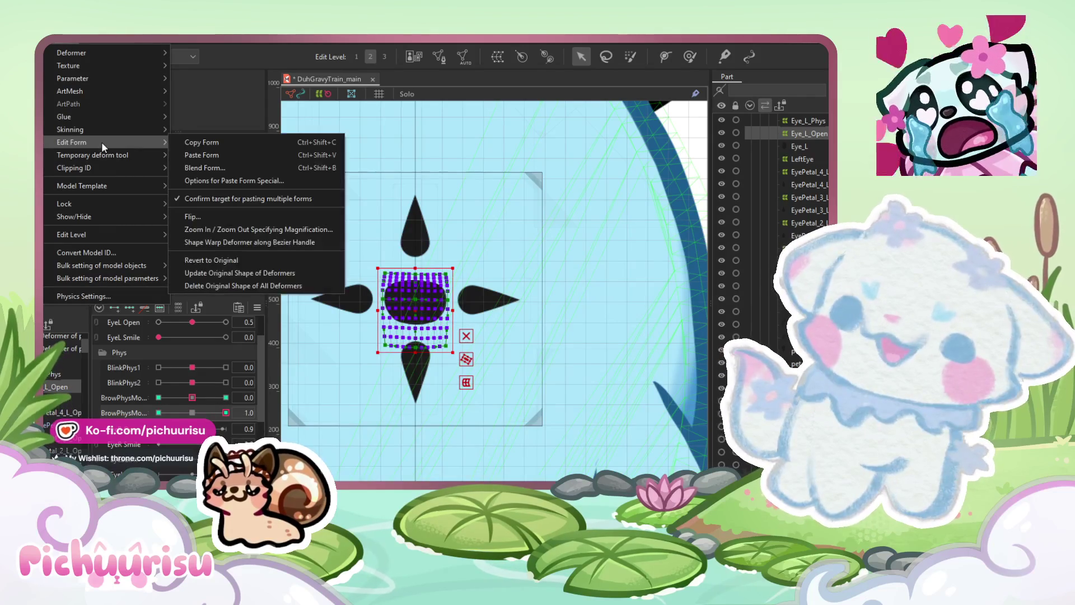
click(201, 155)
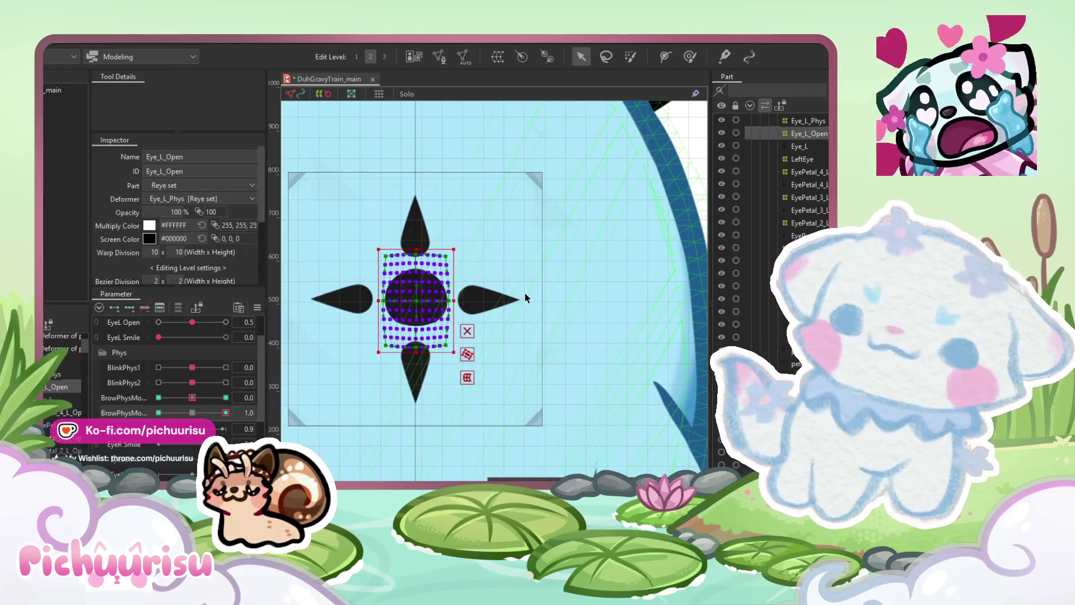
Step: Deselect the eye warp, switch to Edit Level 2, and select the bodybase Copy mesh
scroll(525, 293, down, 5)
click(551, 418)
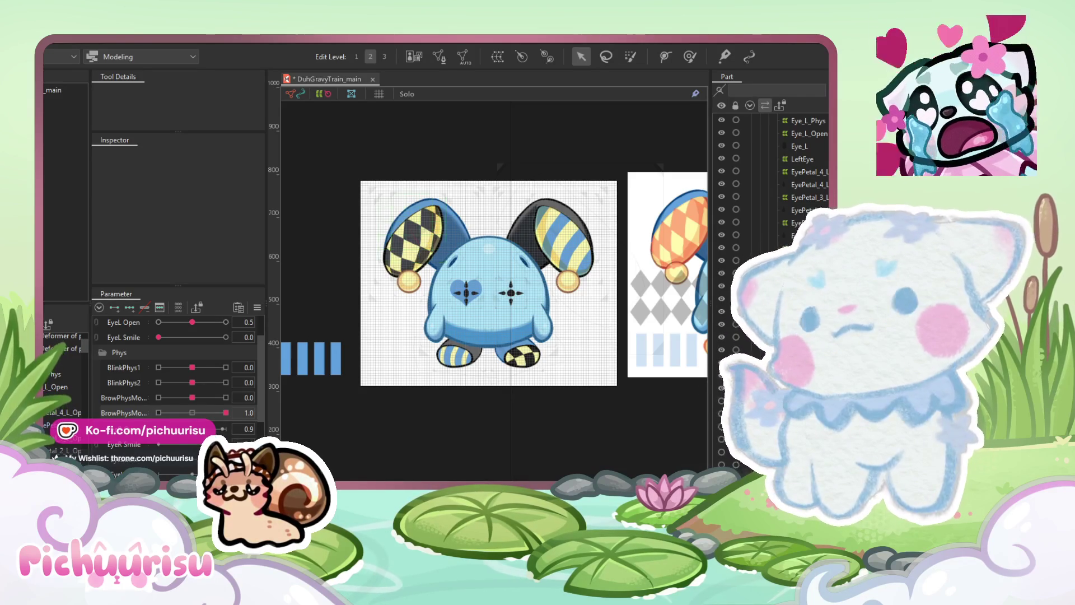
scroll(485, 280, up, 2)
click(69, 49)
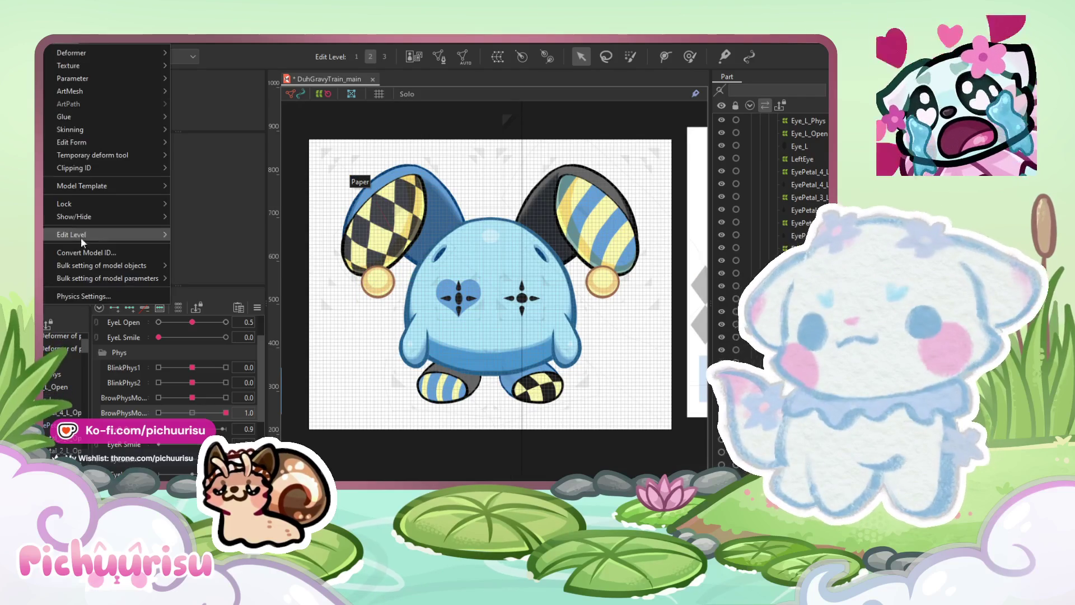
click(126, 156)
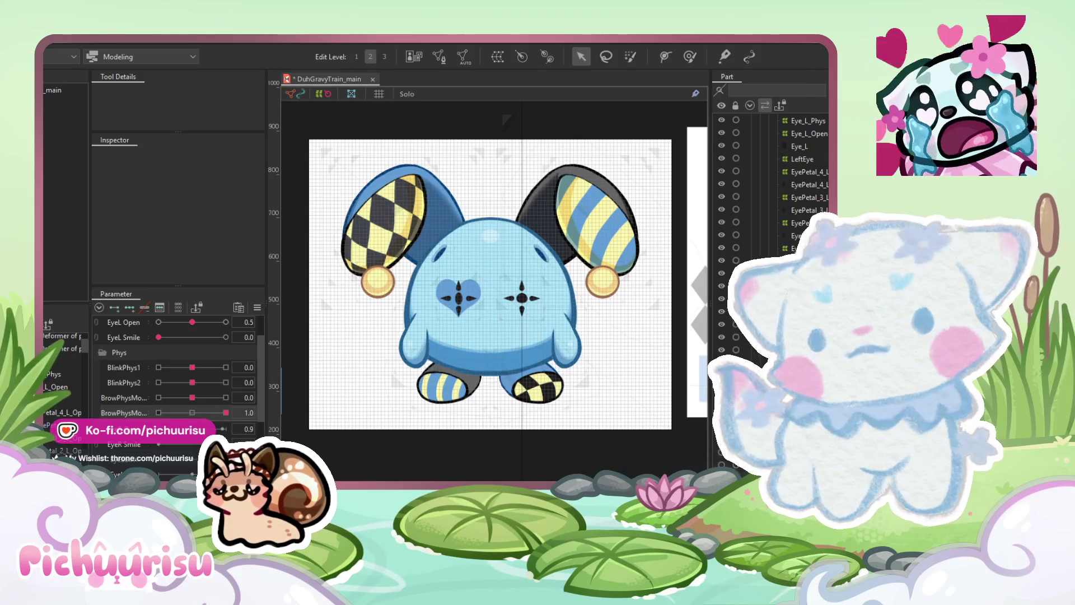
click(551, 277)
scroll(538, 279, up, 5)
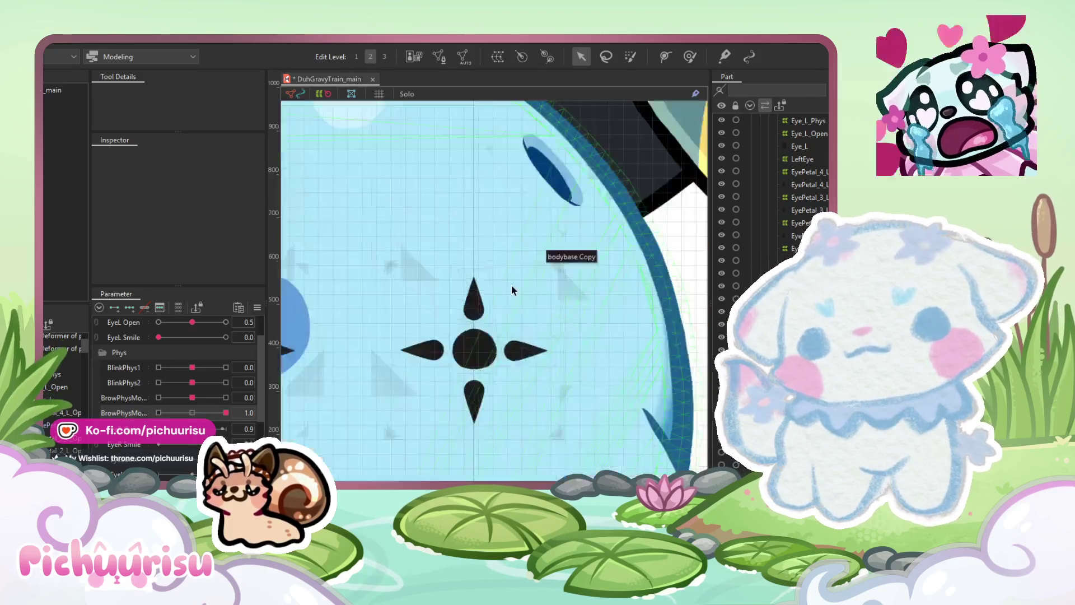
click(473, 300)
scroll(472, 301, up, 2)
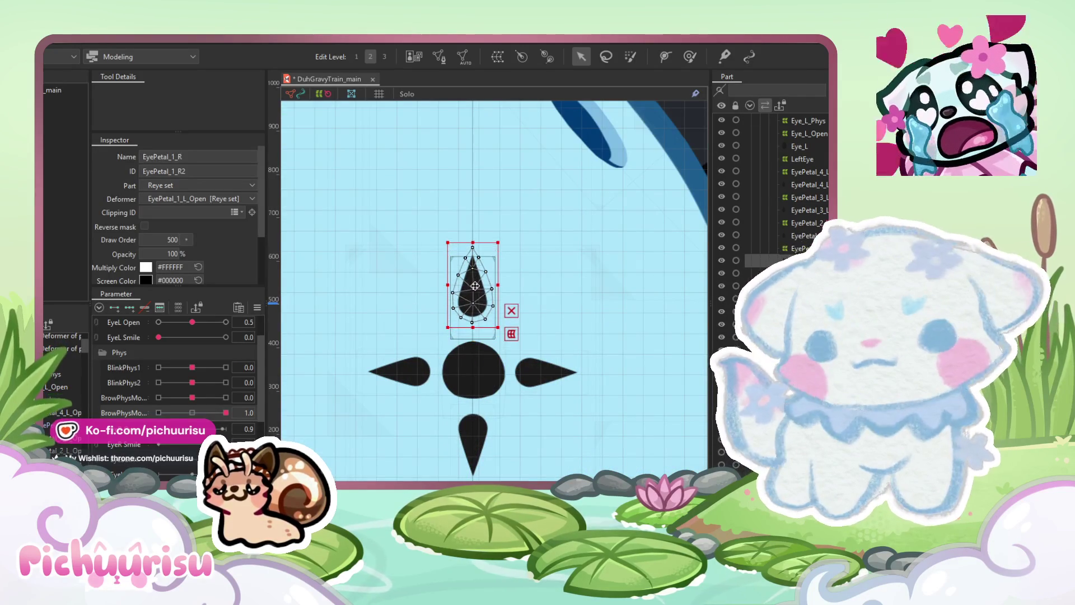
drag(461, 303, 485, 304)
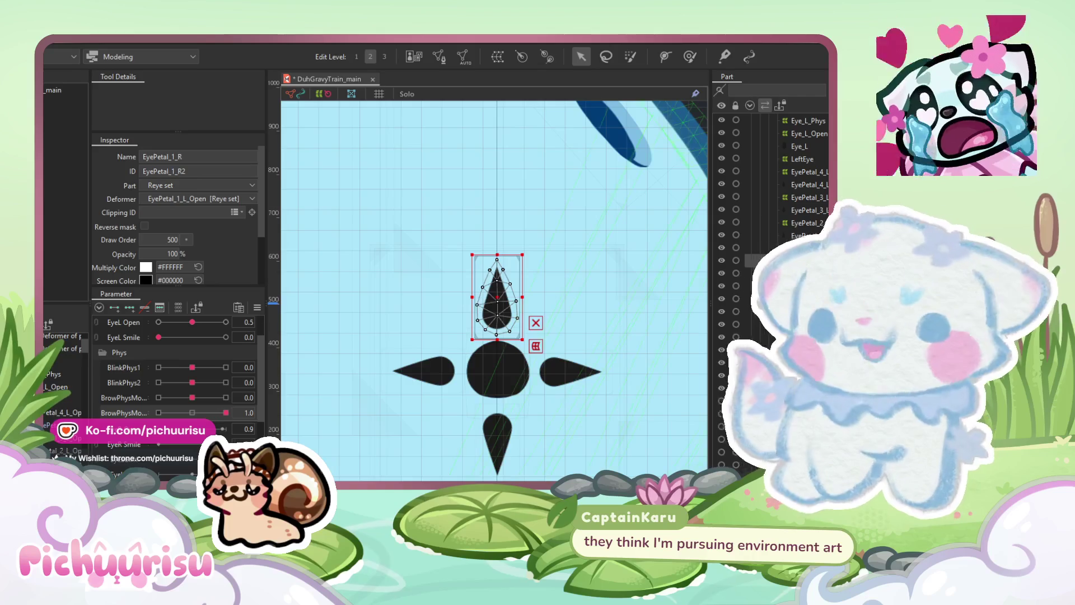
click(485, 304)
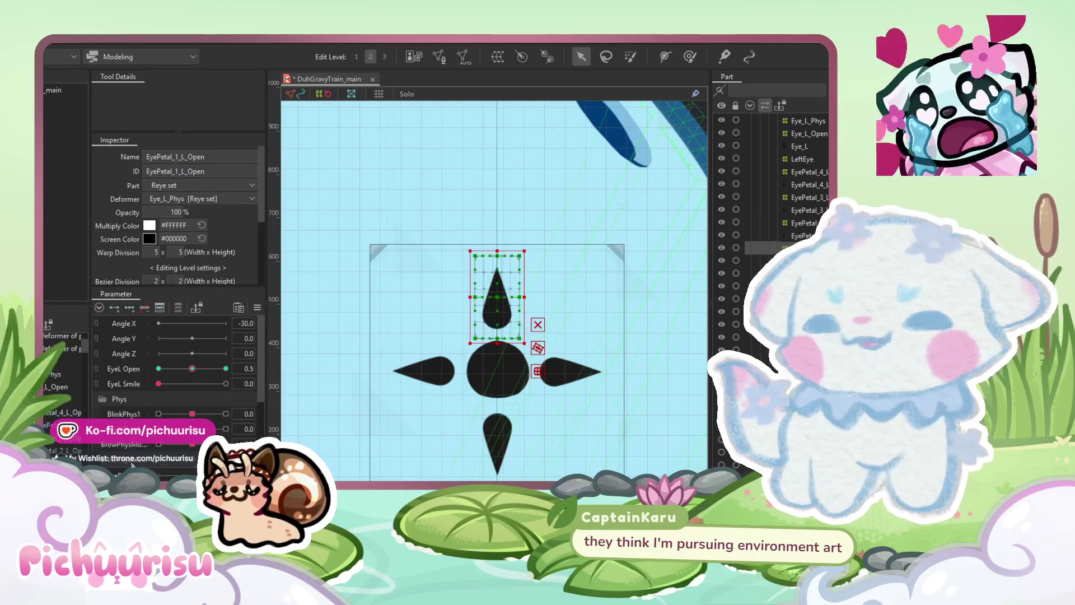
click(140, 314)
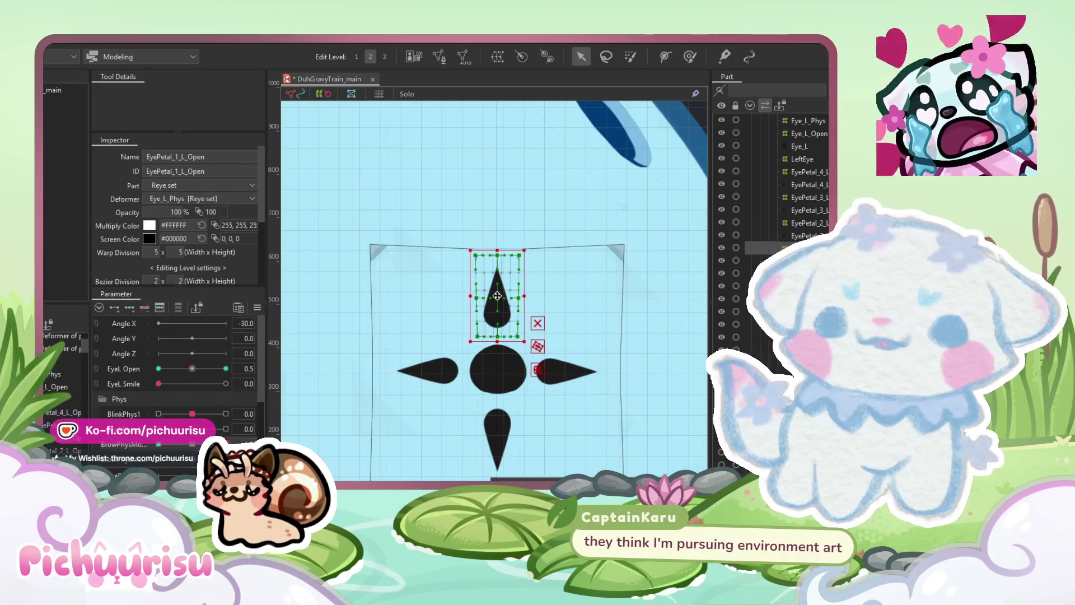
key(ctrl+z)
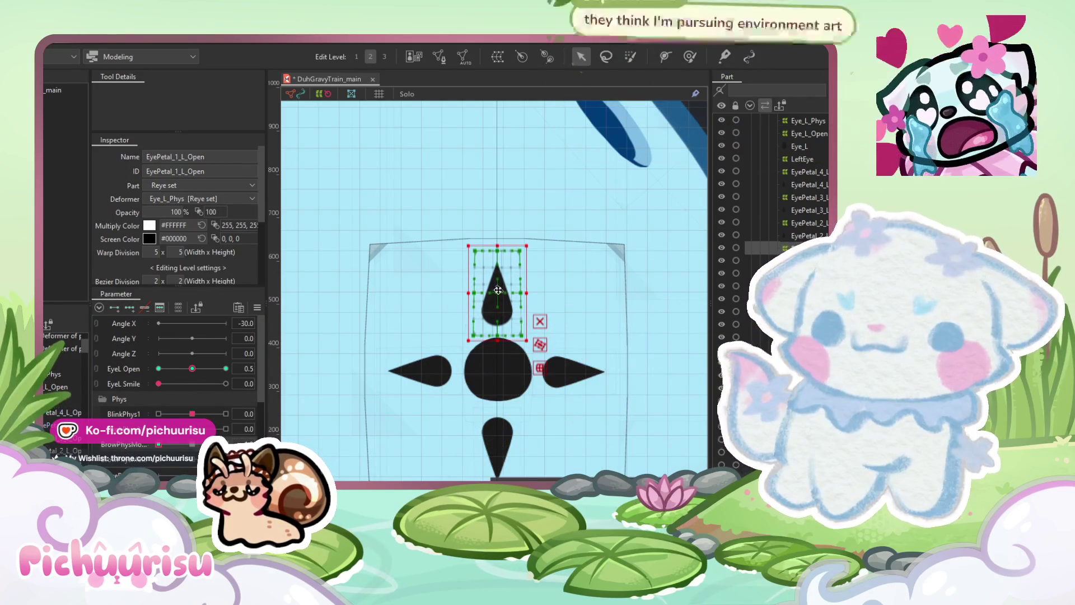
drag(495, 291, 495, 294)
click(159, 308)
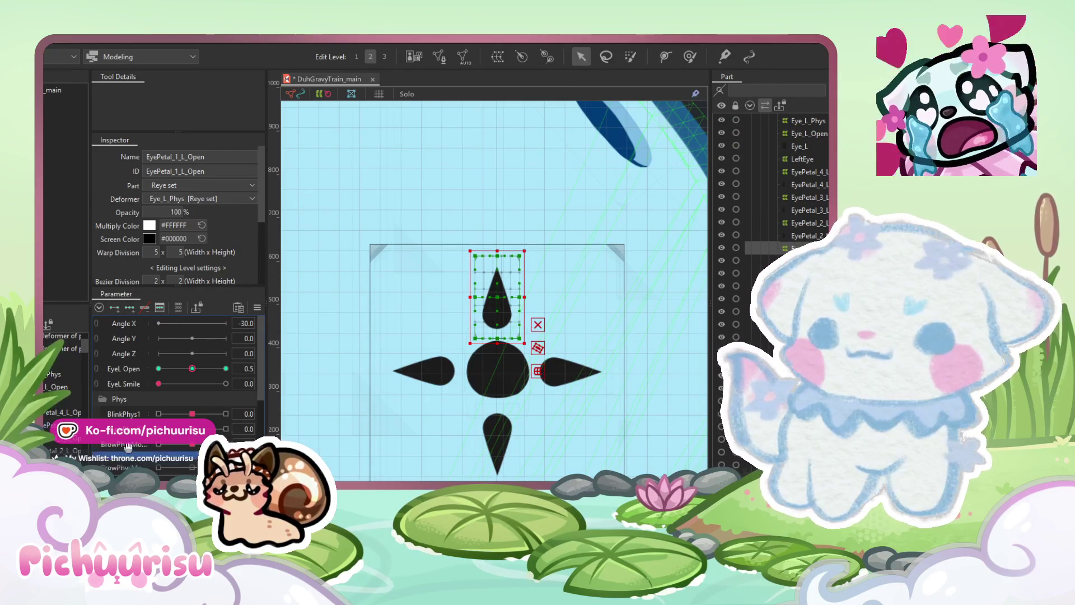
click(136, 308)
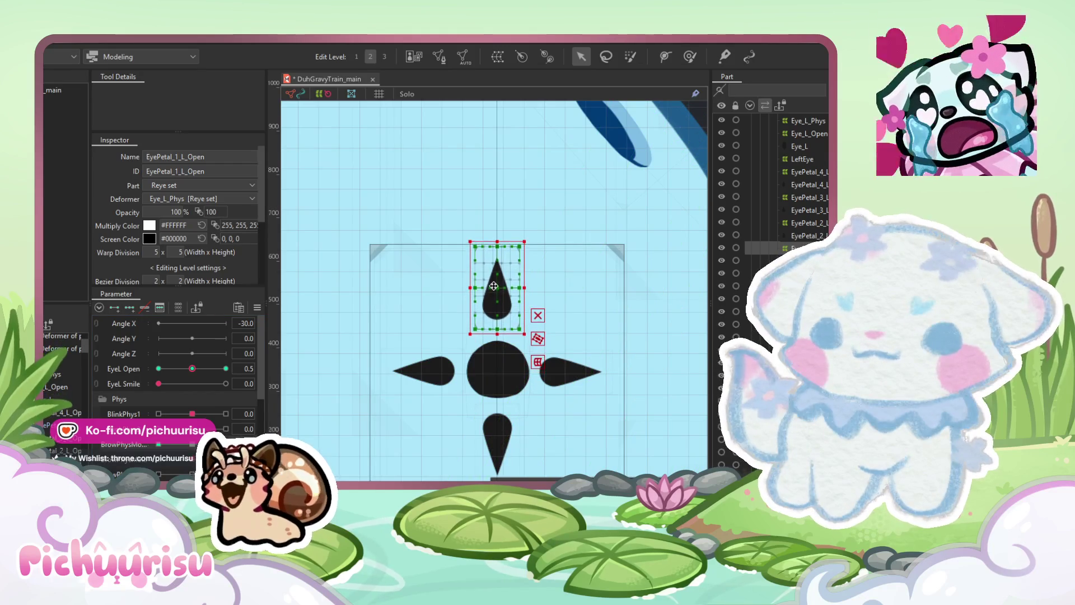
key(shift+Up)
key(shift+Up)
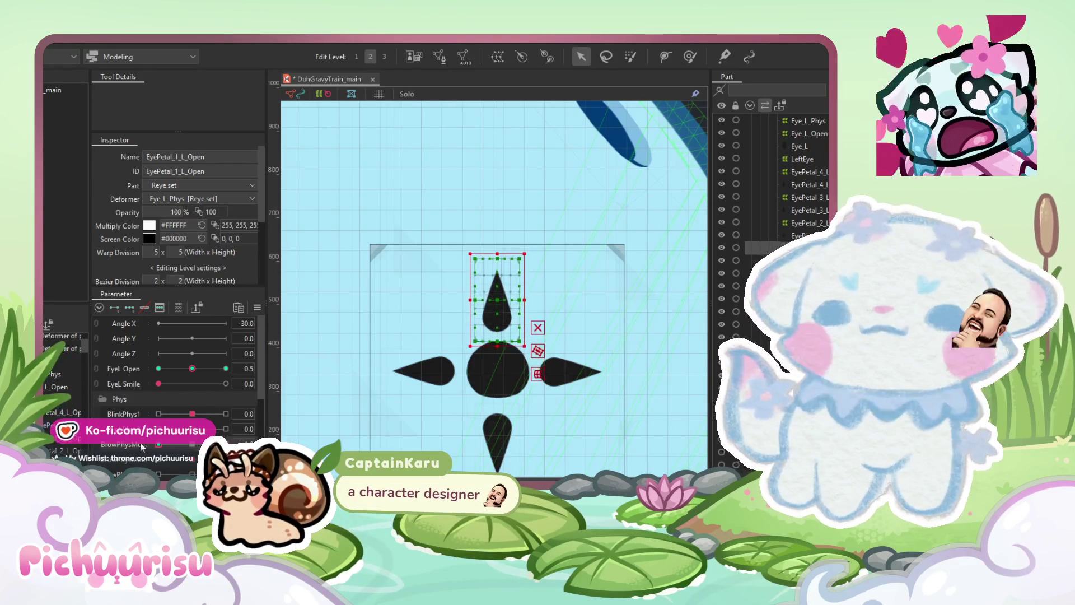
click(192, 446)
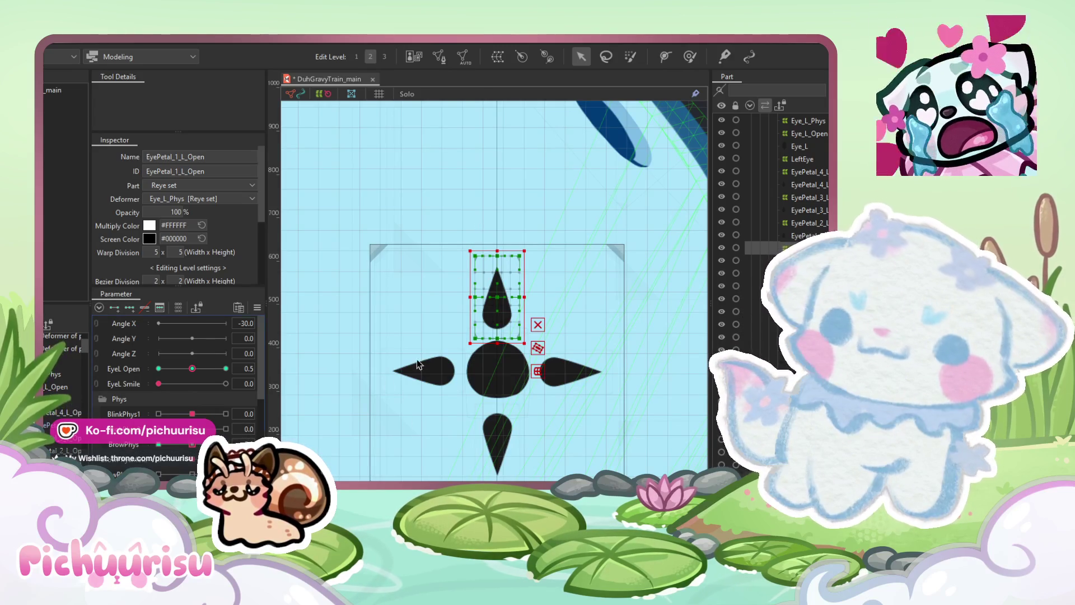
key(Up)
key(Up)
key(Up)
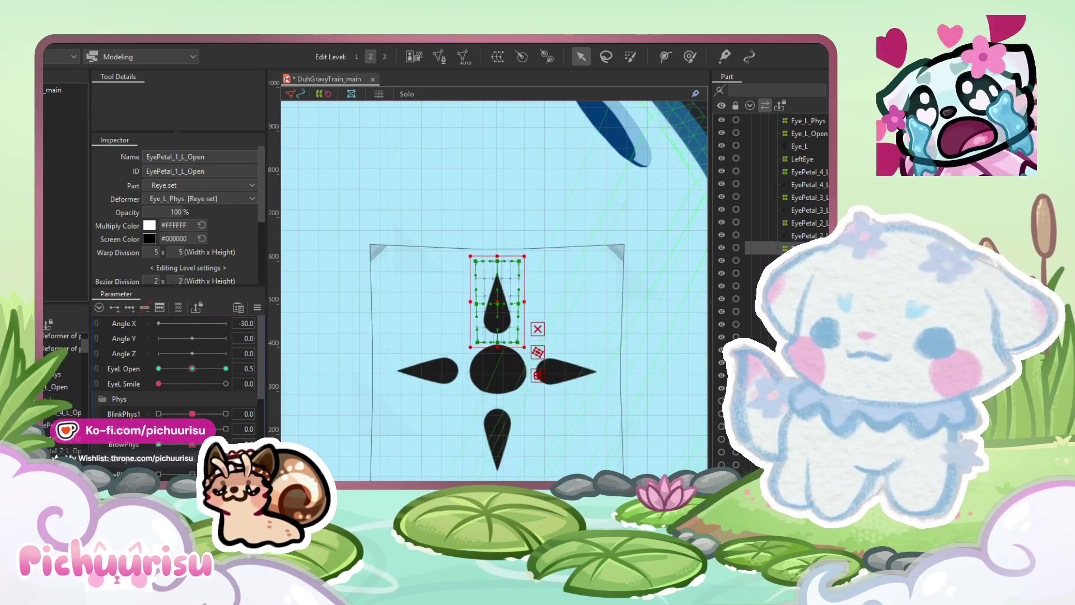
key(Down)
key(Down)
key(Down)
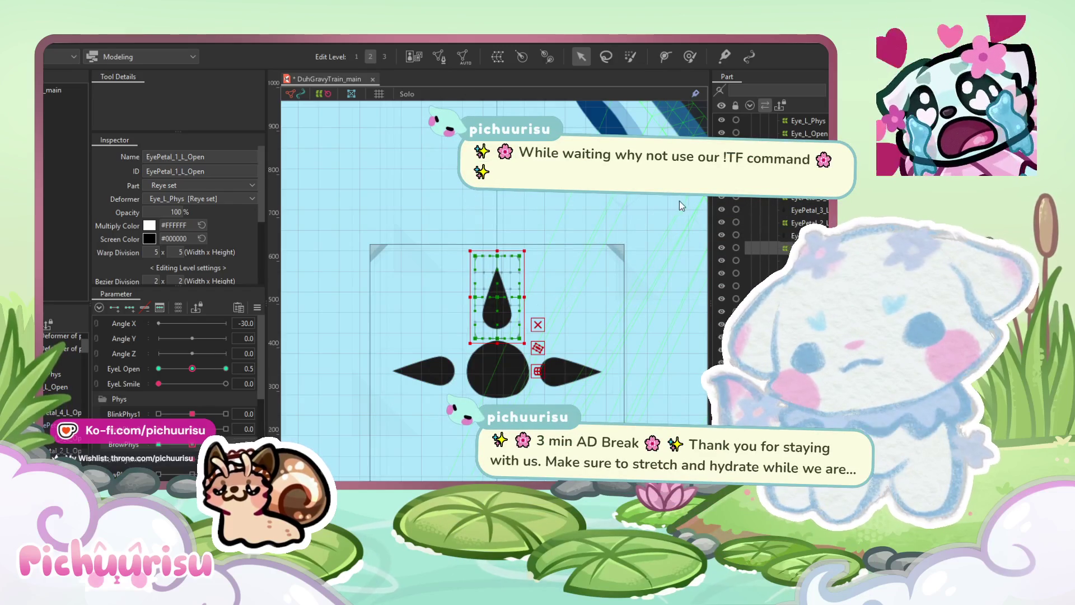
right_click(98, 337)
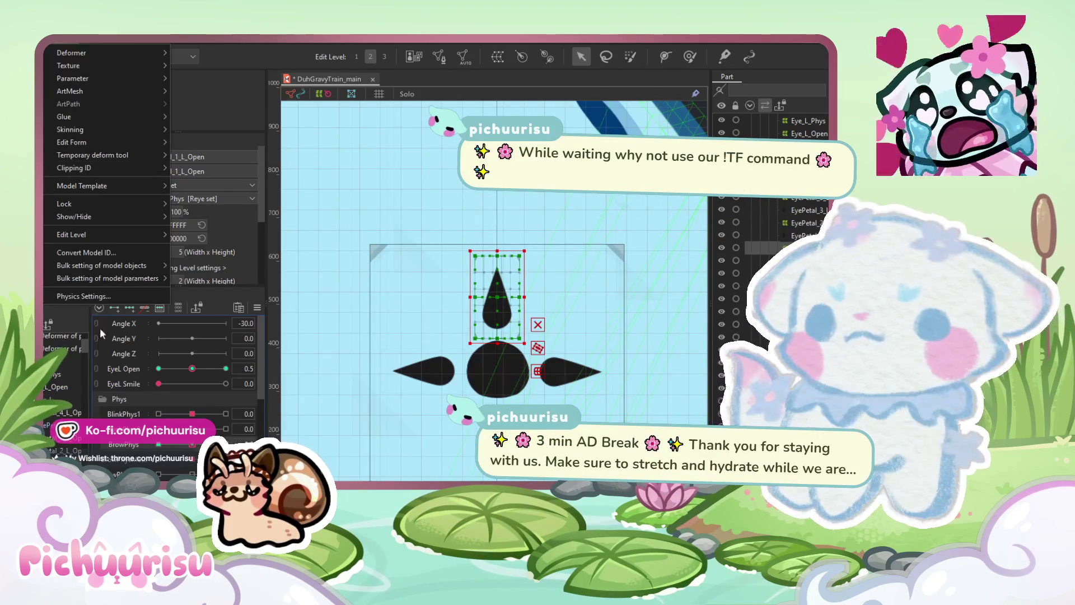
Step: Test the blink, then shift EyePetal_1_R slightly down on the BlinkPhys1 keyforms
key(Escape)
mouse_move(193, 368)
mouse_down()
mouse_move(174, 368)
mouse_move(226, 367)
mouse_up()
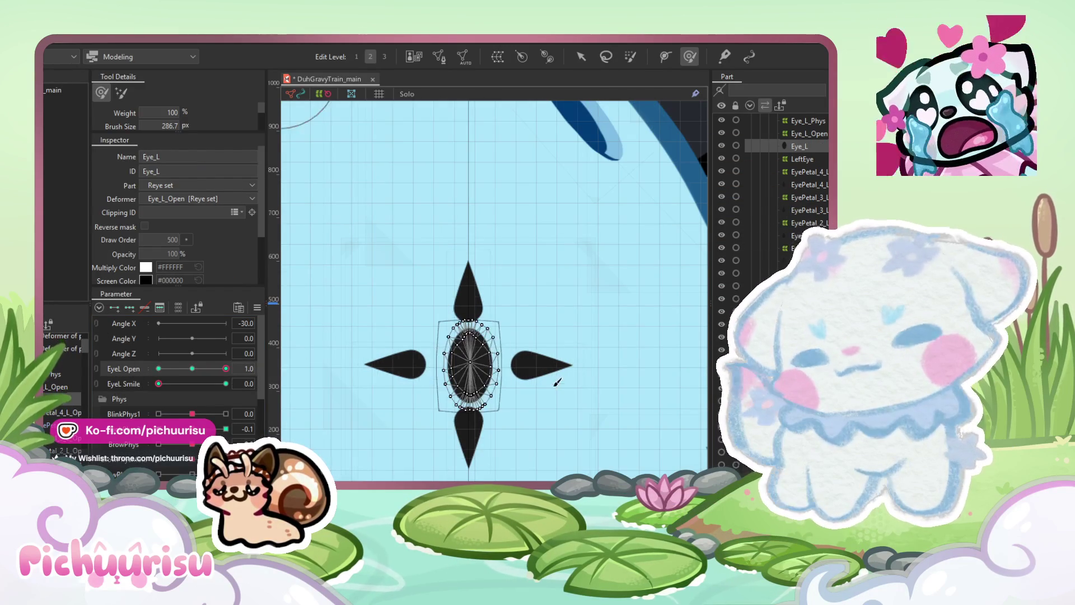
scroll(482, 302, up, 3)
click(580, 57)
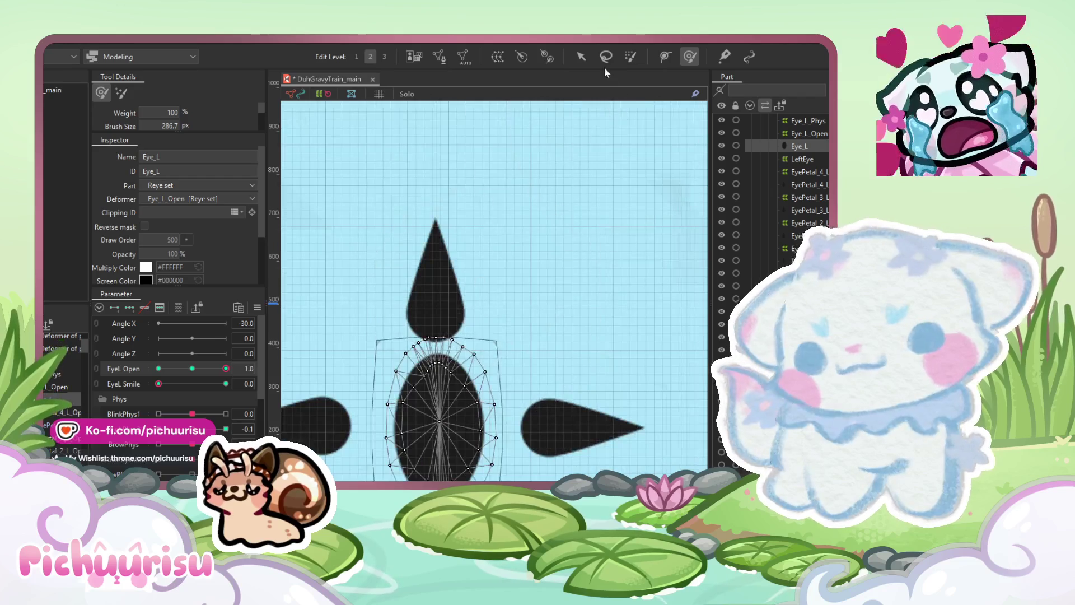
click(443, 257)
scroll(443, 258, down, 2)
mouse_move(197, 368)
mouse_down()
mouse_move(264, 364)
mouse_move(177, 367)
mouse_move(247, 374)
mouse_move(264, 388)
mouse_move(129, 408)
mouse_up()
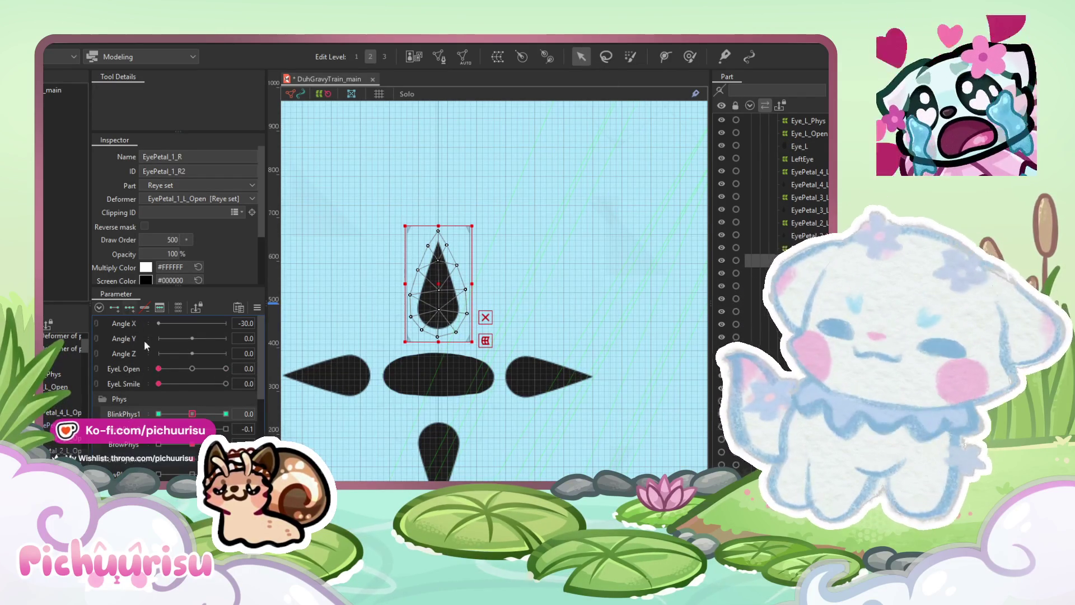
click(226, 413)
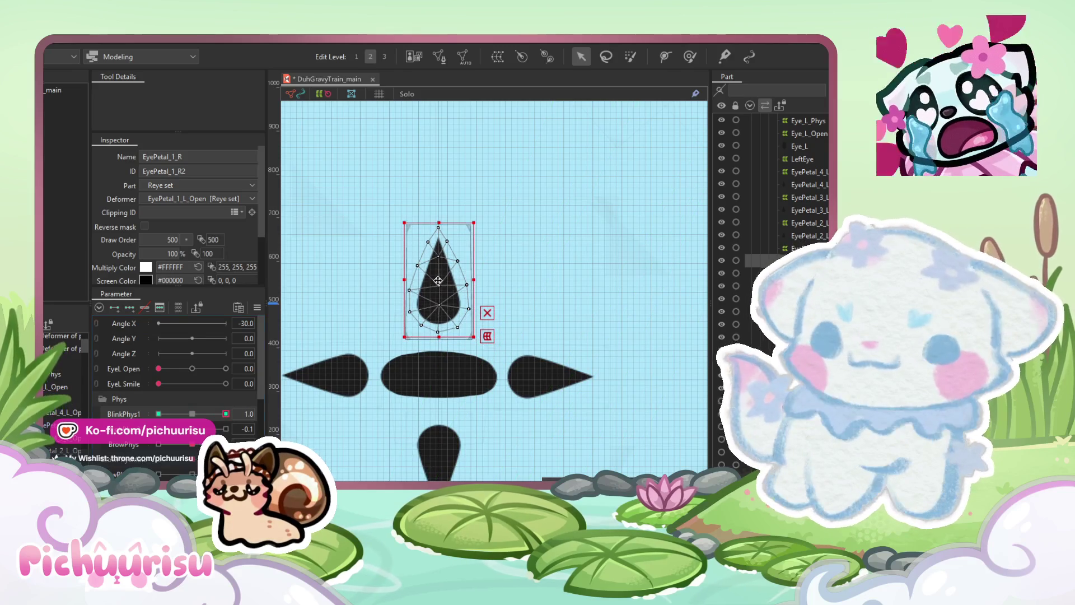
click(159, 414)
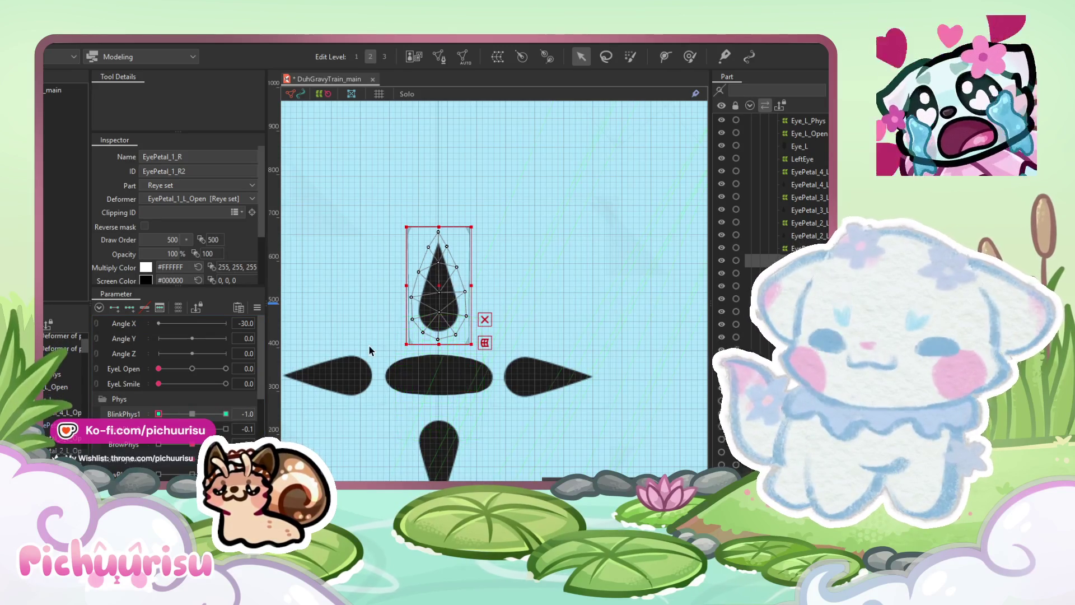
drag(439, 287, 438, 291)
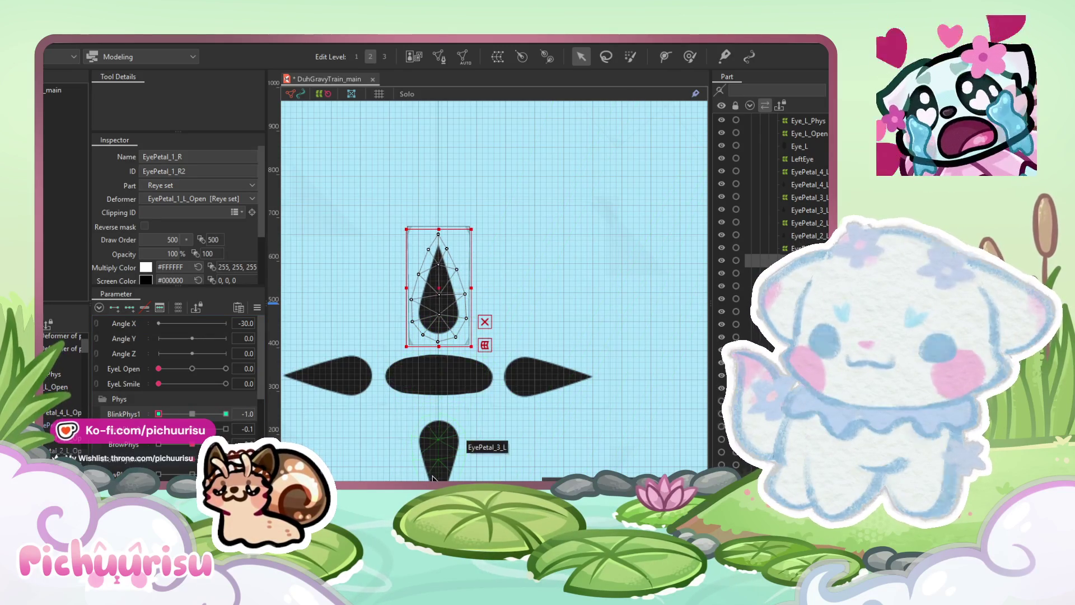
Step: Nudge EyePetal_3_L down a few pixels on the BlinkPhys1 keyforms and clear the selection
click(438, 442)
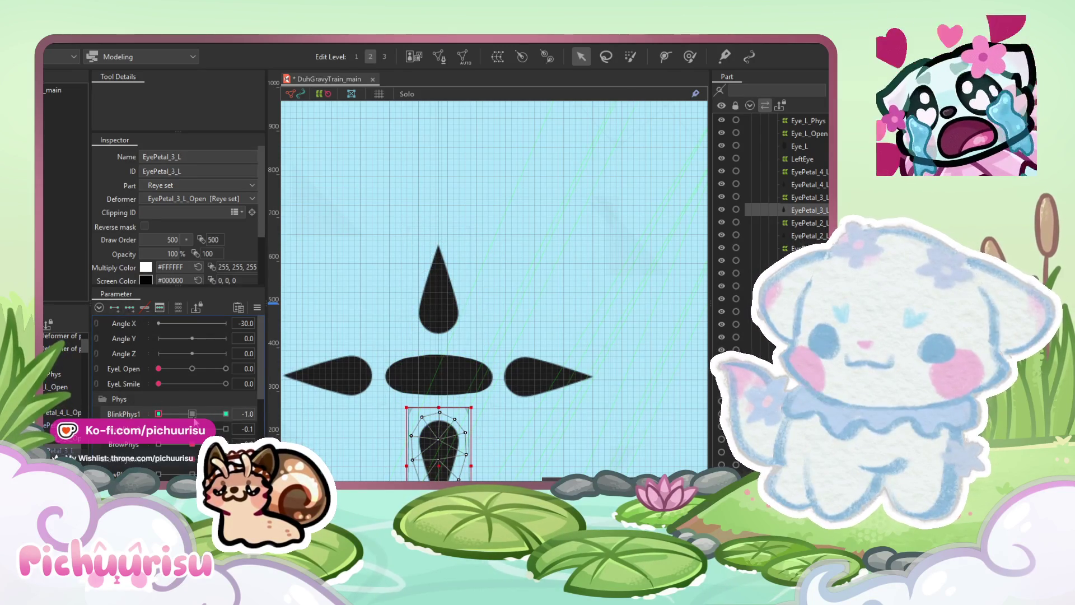
click(225, 413)
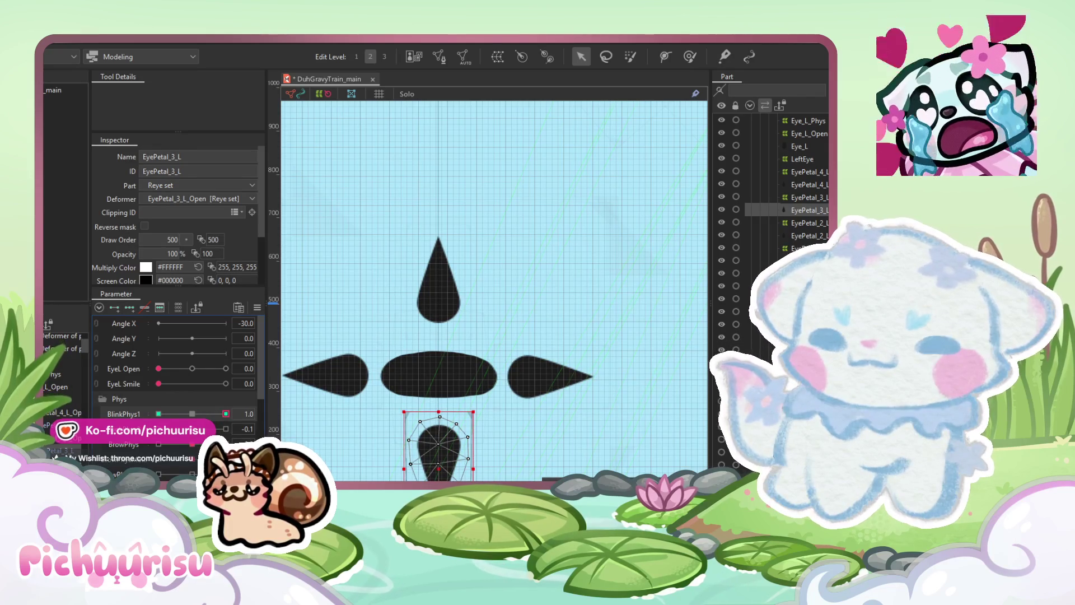
drag(439, 465, 439, 468)
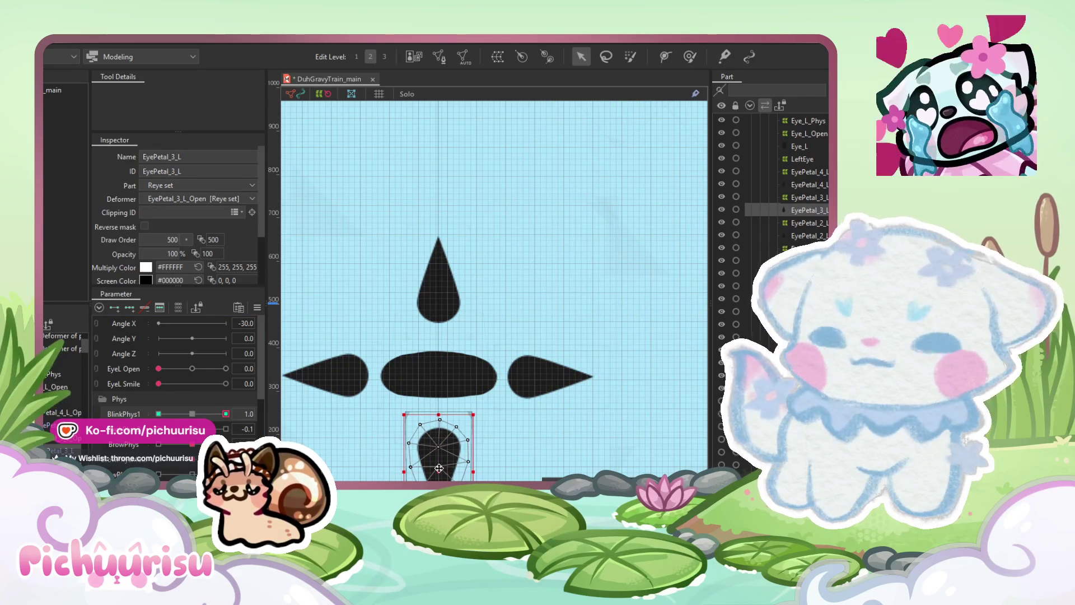
click(158, 414)
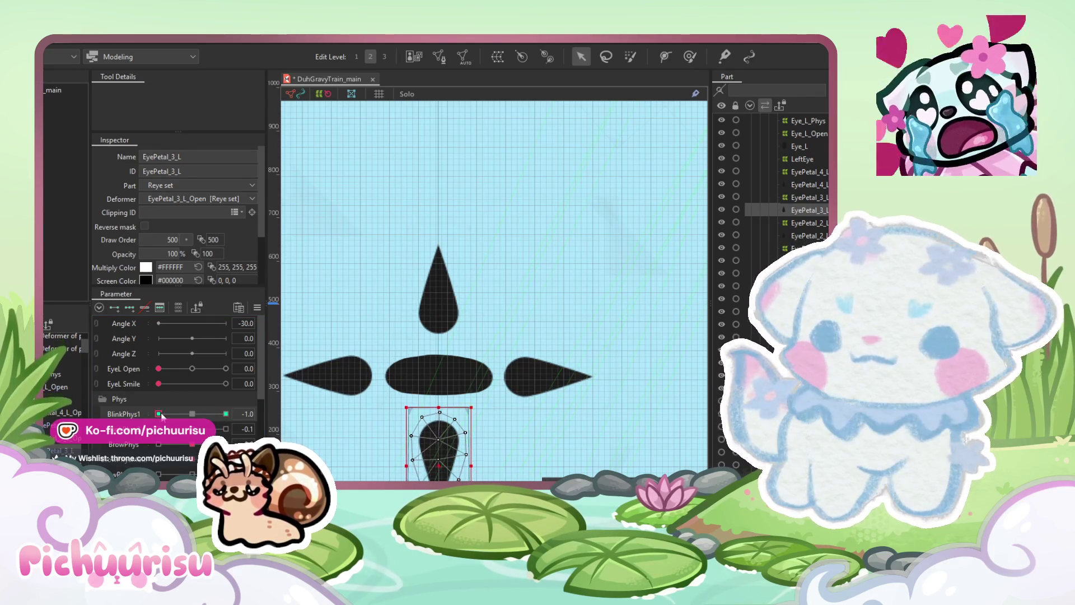
scroll(421, 468, down, 5)
click(421, 465)
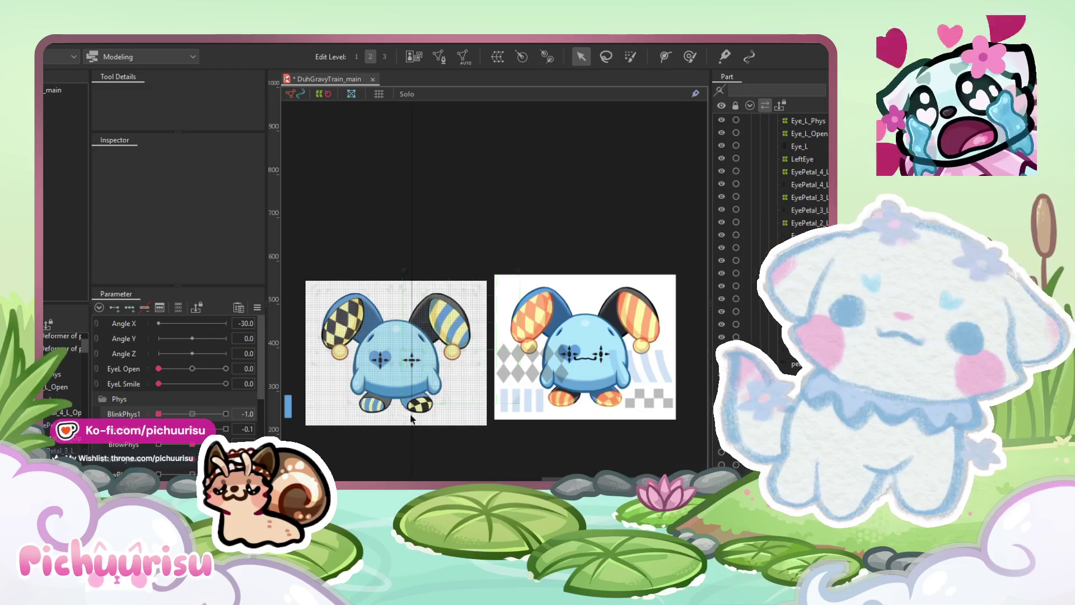
Step: Open the Physics Settings dialog from the Modeling menu
scroll(375, 429, up, 2)
click(63, 44)
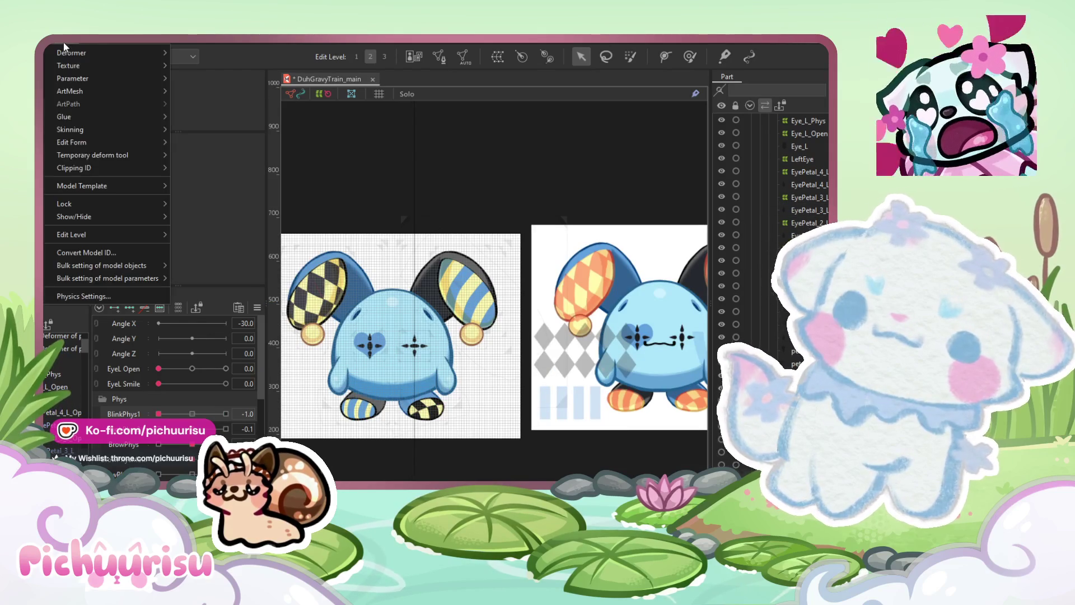
click(99, 295)
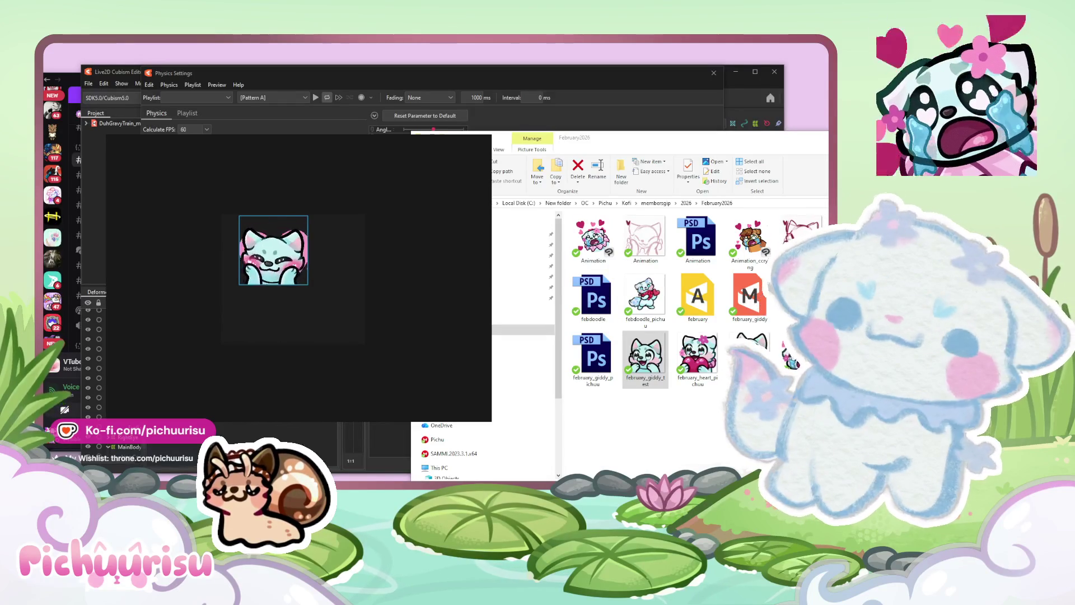
mouse_move(381, 276)
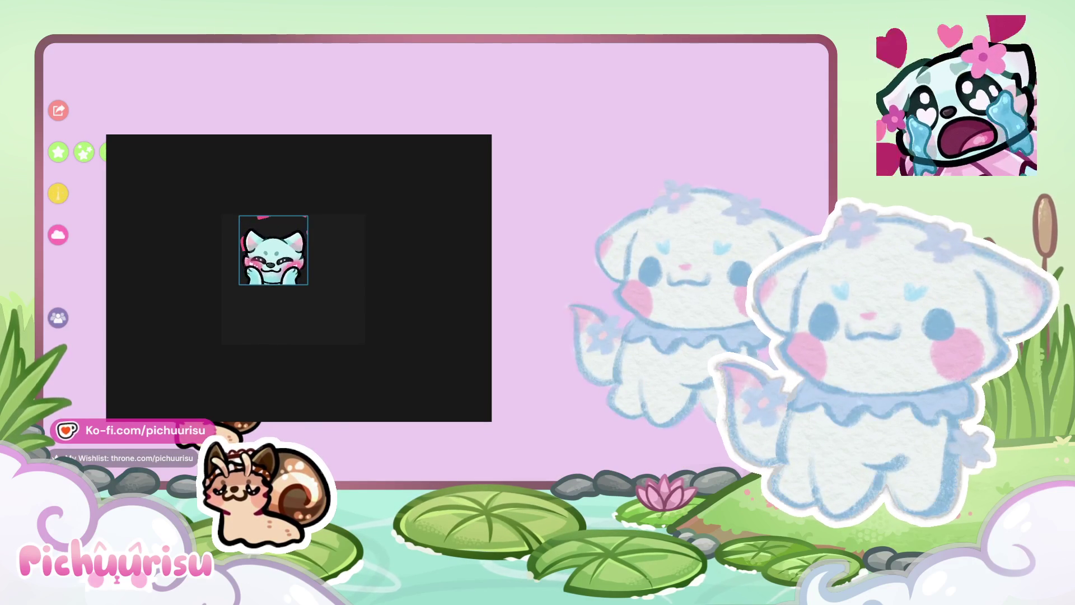
Step: Paste the green dress photo and the cat photo onto the board
mouse_move(336, 291)
key(ctrl+v)
scroll(338, 274, up, 3)
drag(338, 270, 293, 325)
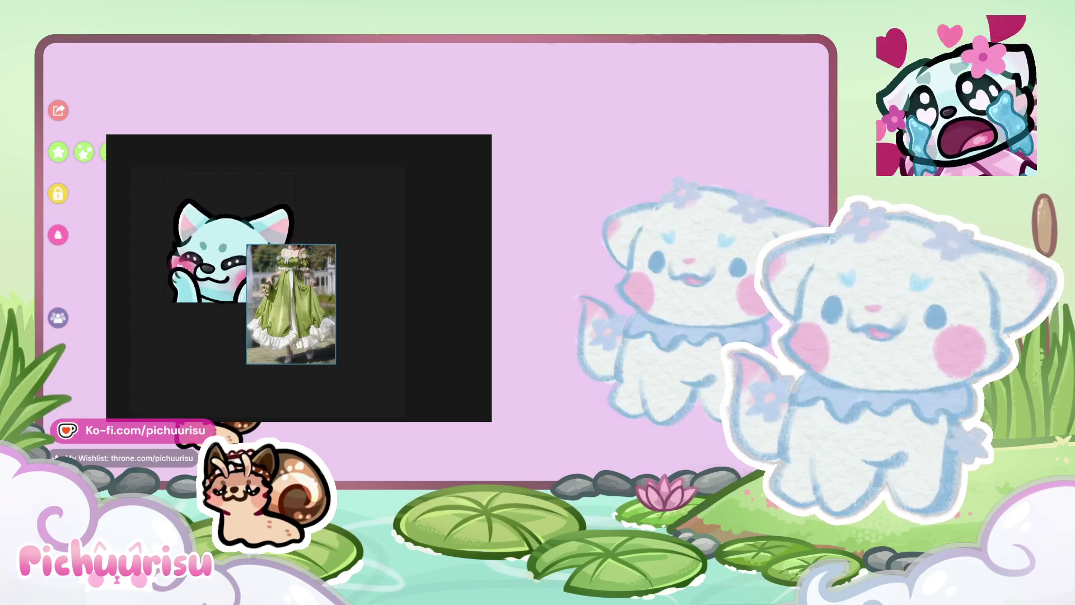
key(ctrl+v)
drag(376, 287, 342, 220)
Step: Delete the animated emote and arrange the dress and cat photos side by side
click(224, 241)
key(Delete)
drag(287, 318, 224, 263)
drag(334, 237, 303, 255)
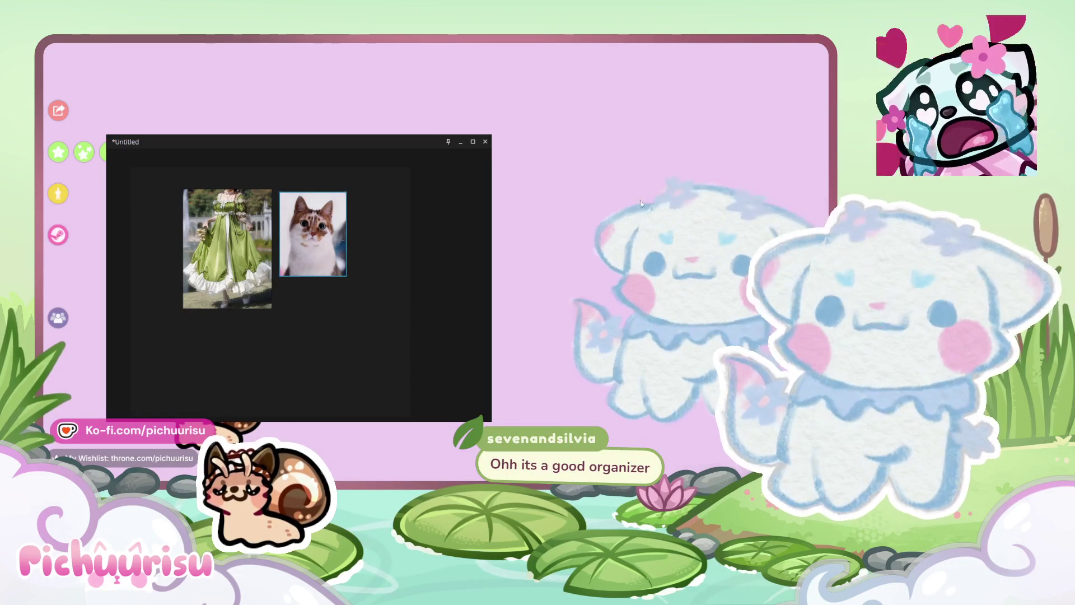
key(ctrl+v)
drag(340, 294, 313, 336)
drag(366, 400, 350, 377)
mouse_move(323, 332)
mouse_down()
mouse_move(371, 302)
mouse_move(395, 232)
mouse_move(392, 247)
mouse_up()
click(377, 346)
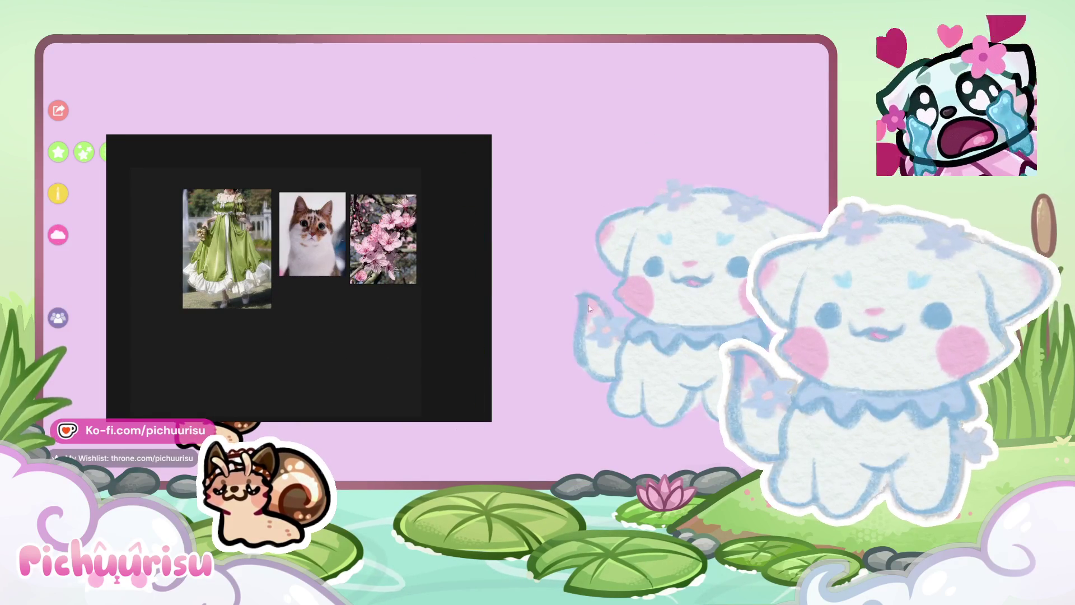
drag(306, 244, 302, 240)
mouse_move(394, 250)
mouse_down()
mouse_move(392, 266)
mouse_move(320, 332)
mouse_up()
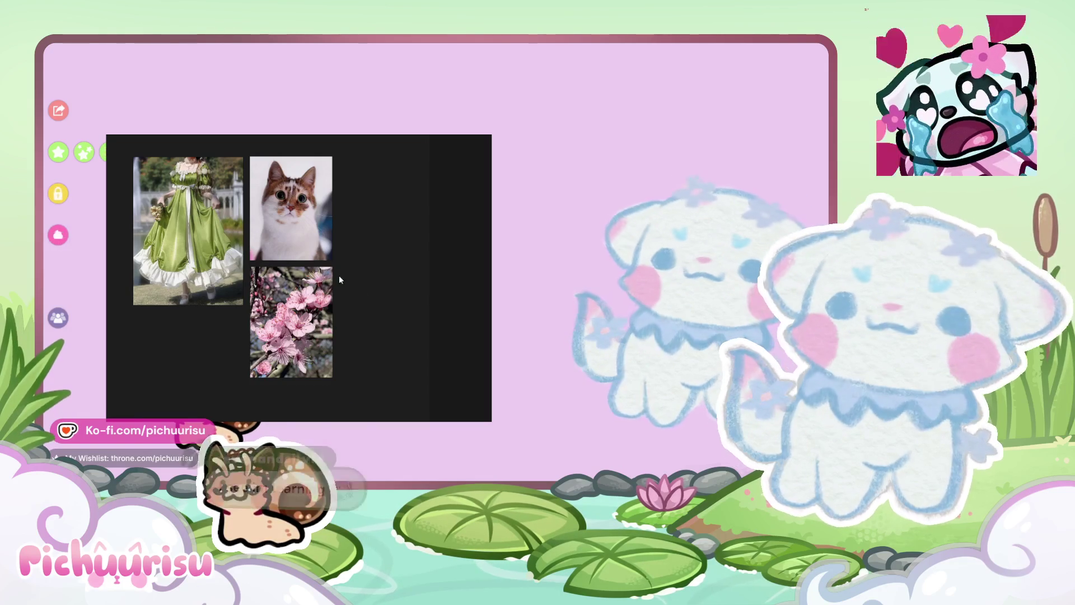
key(ctrl+v)
mouse_move(388, 324)
mouse_down()
mouse_move(399, 298)
mouse_move(387, 232)
mouse_up()
drag(448, 297, 440, 284)
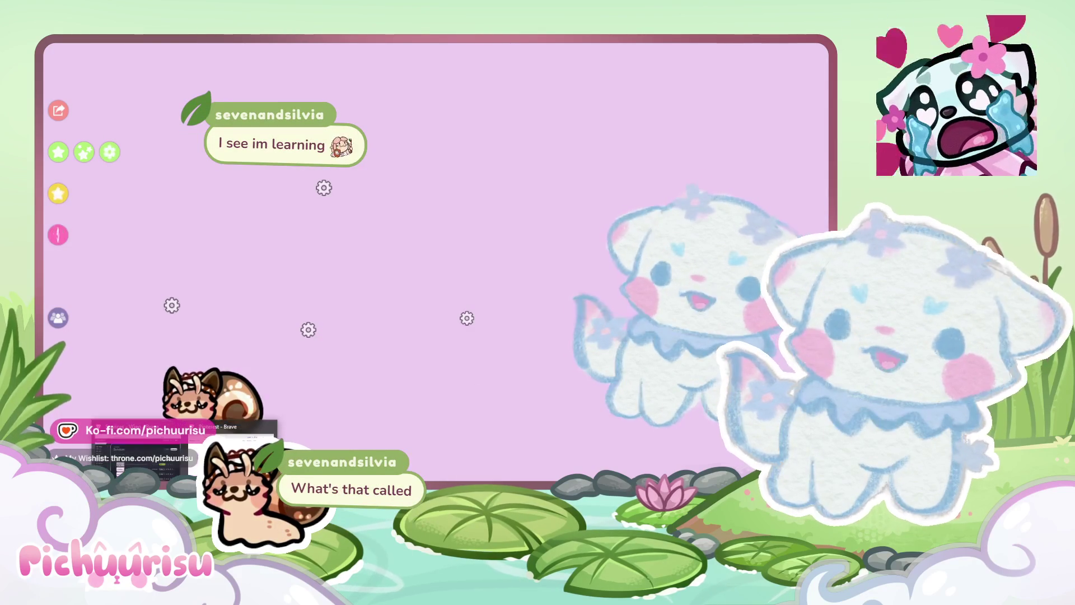
click(185, 453)
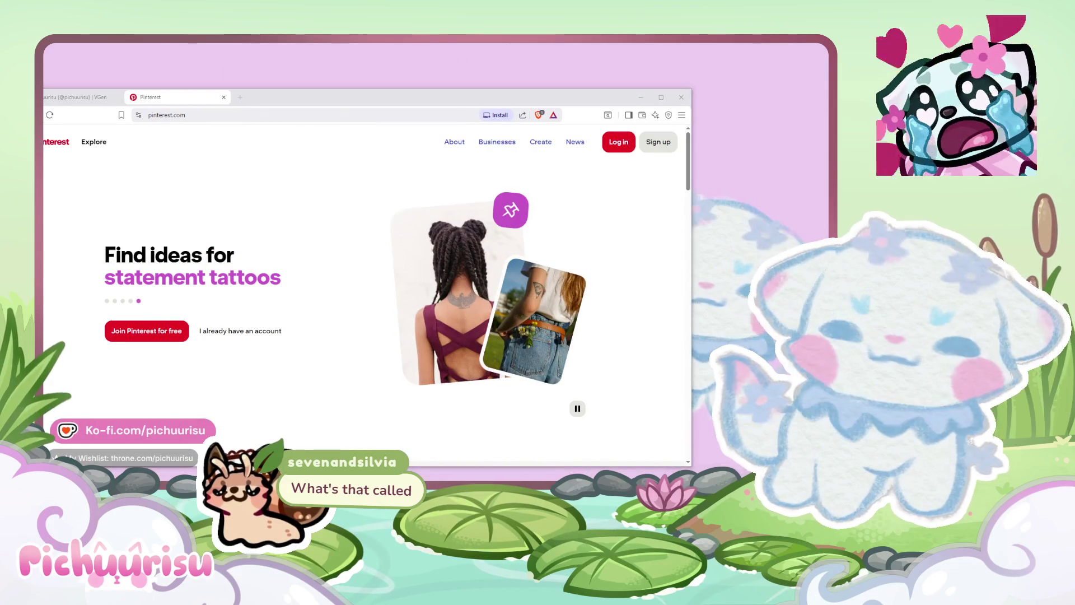
click(641, 100)
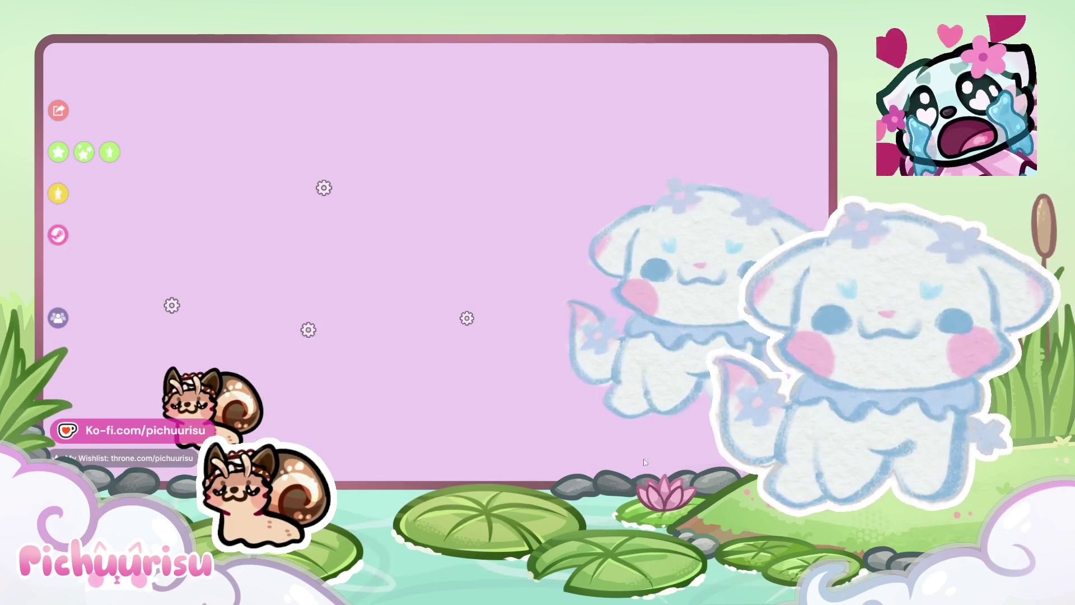
key(ctrl+v)
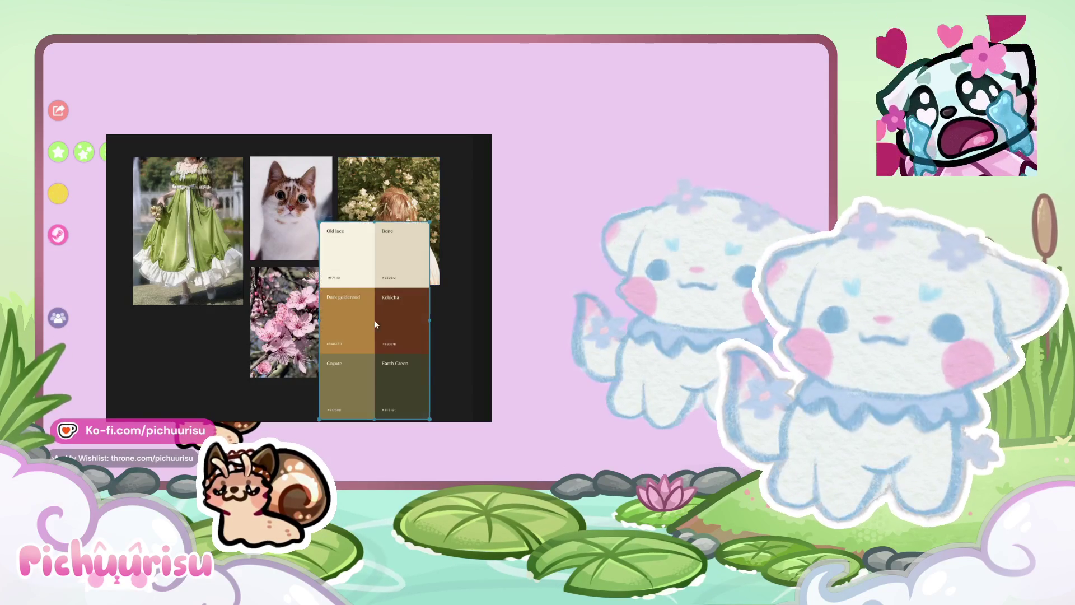
Step: Shrink the colour palette and place it beneath the hair photo, then deselect it
mouse_move(438, 206)
mouse_down()
mouse_move(412, 282)
mouse_move(379, 313)
mouse_up()
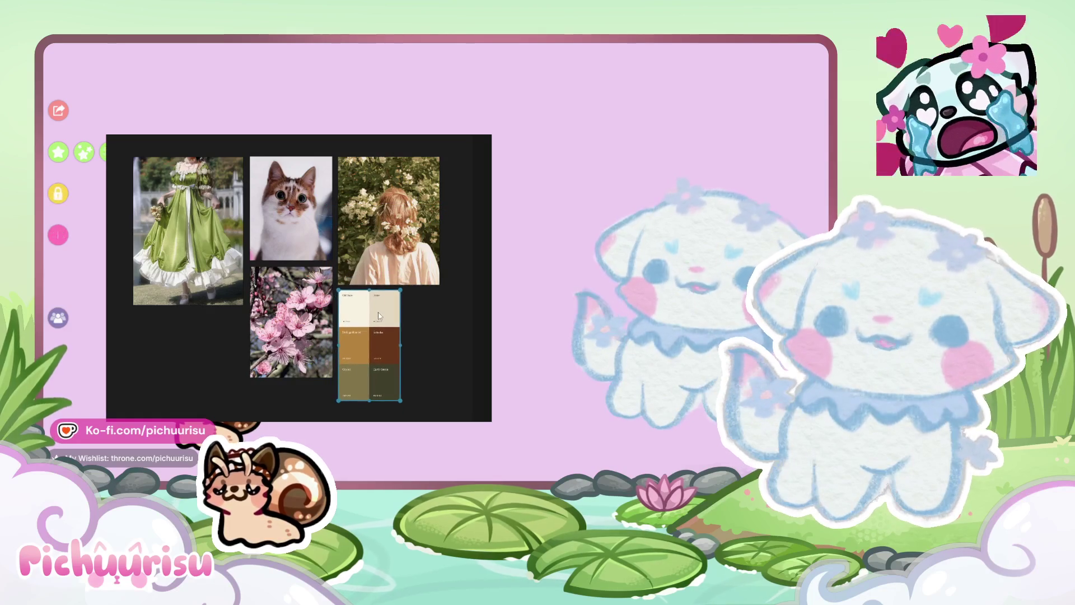
key(Escape)
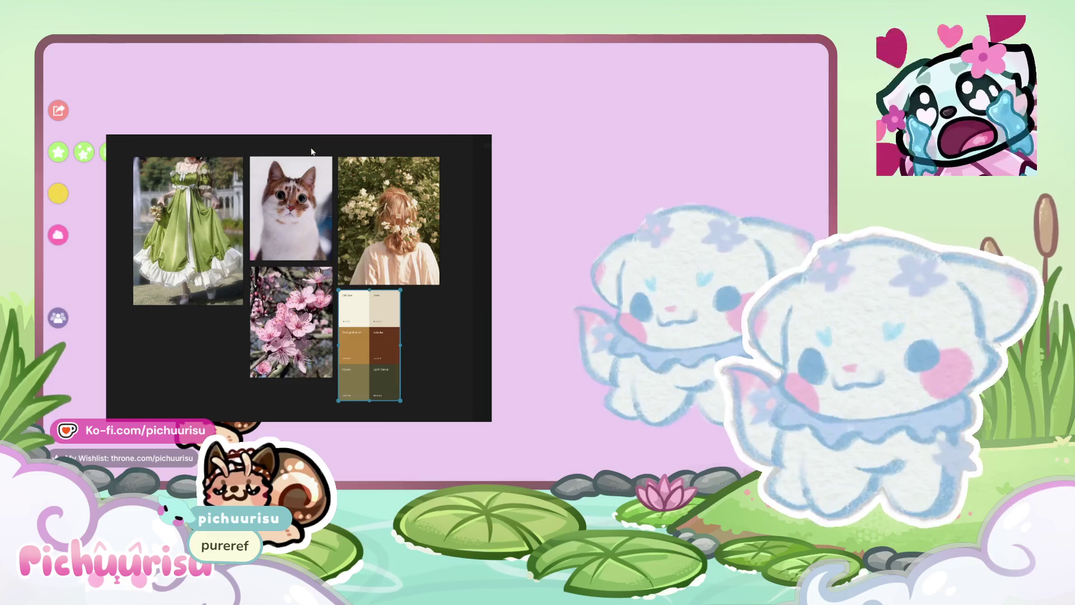
key(ctrl+f)
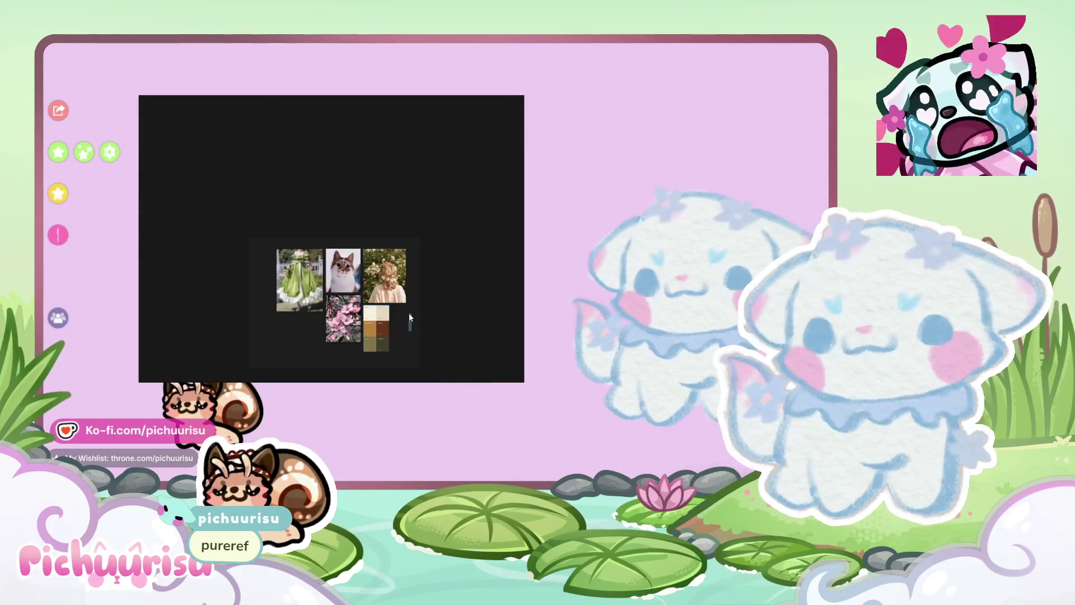
right_click(405, 334)
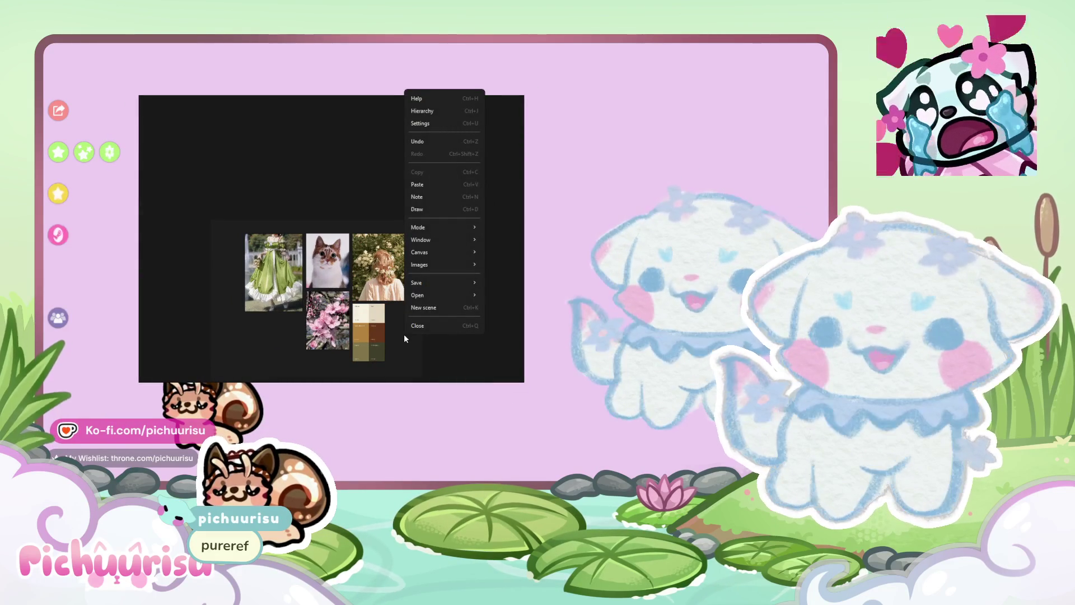
Step: Switch the board to freehand drawing and write 'I like color' in blue beside the palette
click(404, 334)
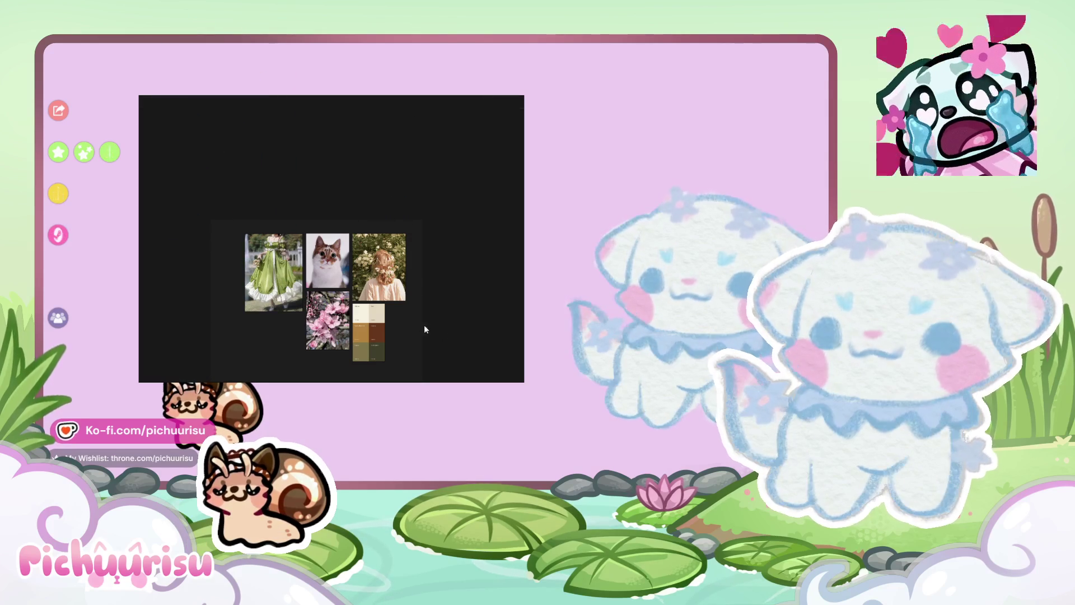
scroll(405, 287, up, 3)
right_click(402, 285)
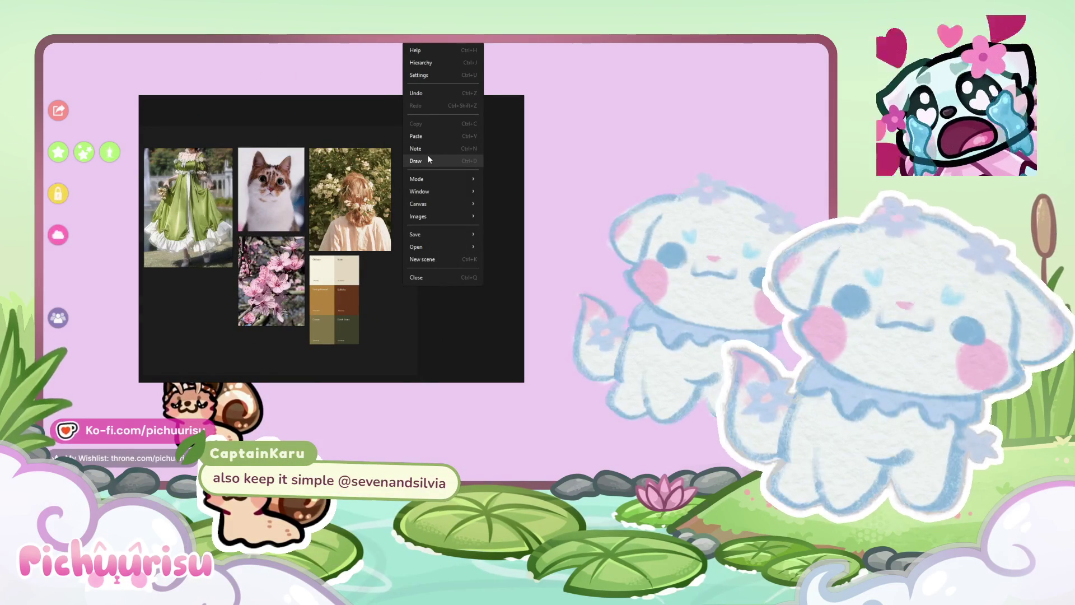
mouse_move(422, 202)
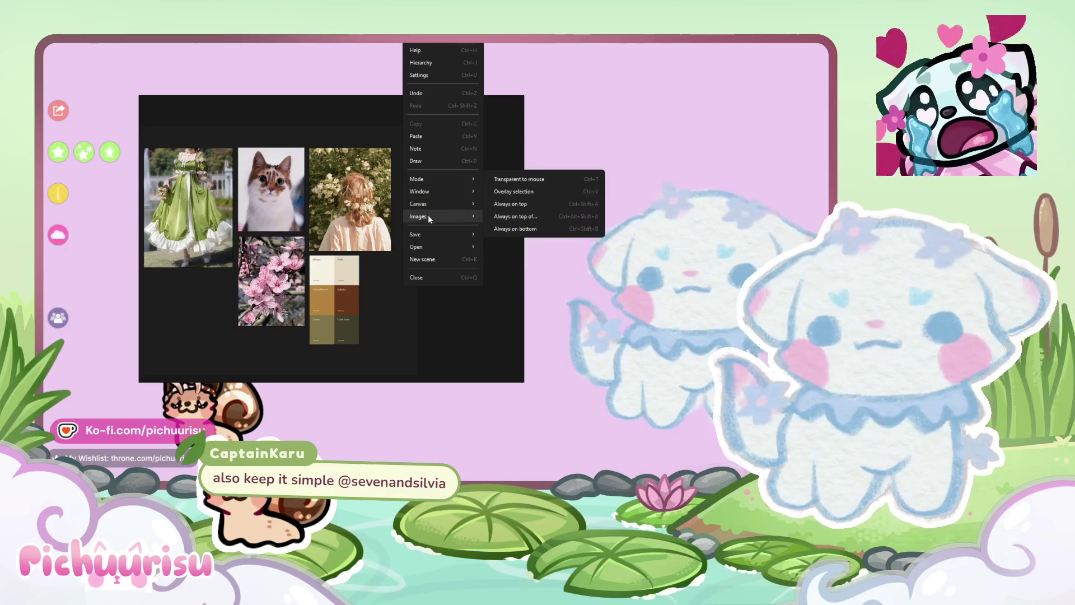
click(429, 161)
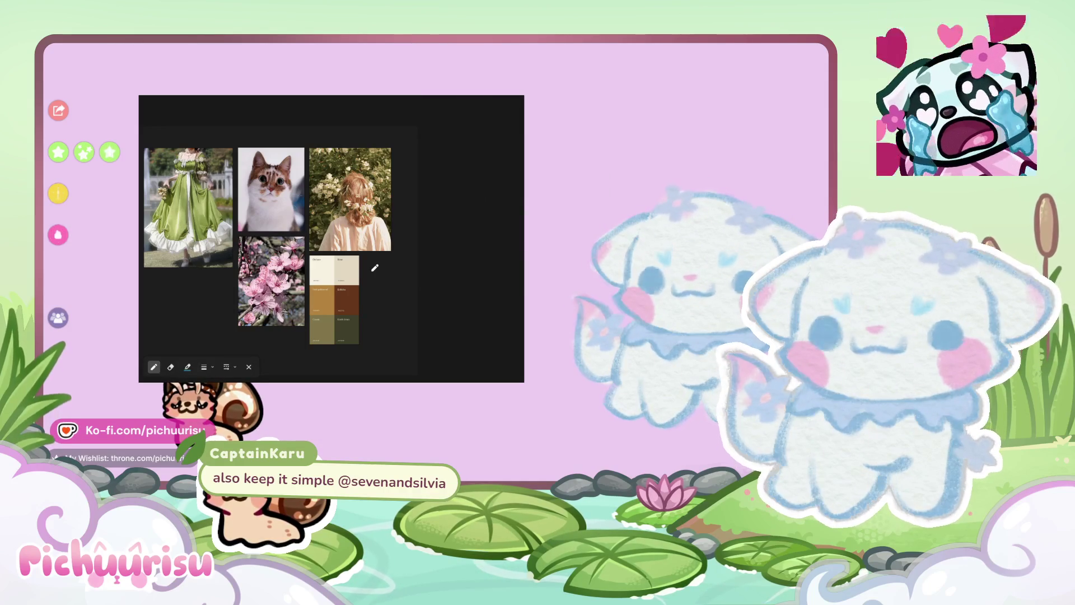
scroll(372, 270, up, 2)
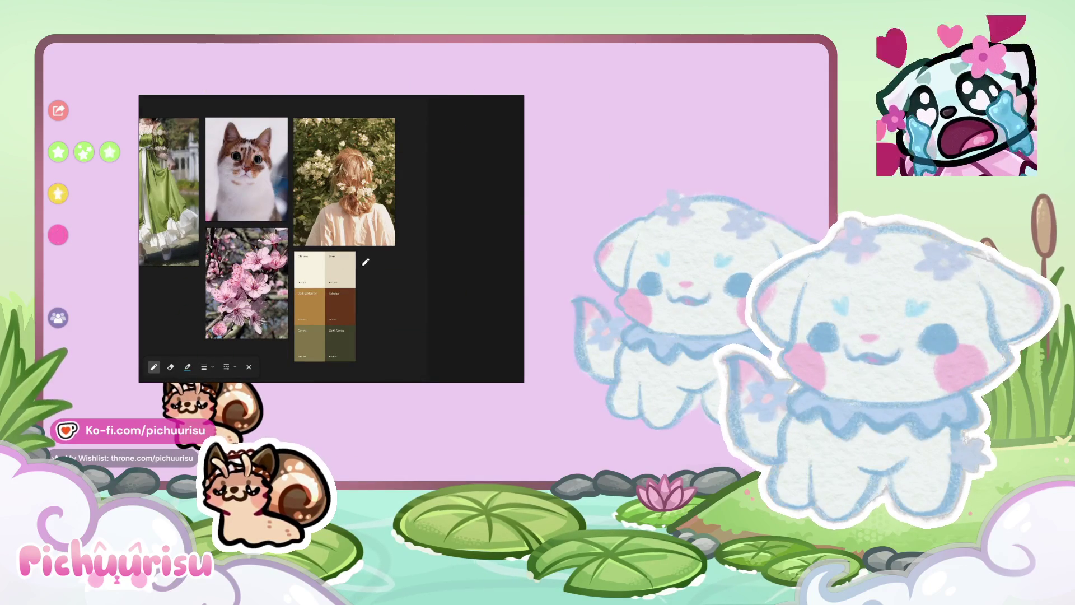
mouse_move(363, 267)
mouse_down()
mouse_move(372, 277)
mouse_move(398, 259)
mouse_move(418, 267)
mouse_move(374, 298)
mouse_move(403, 288)
mouse_up()
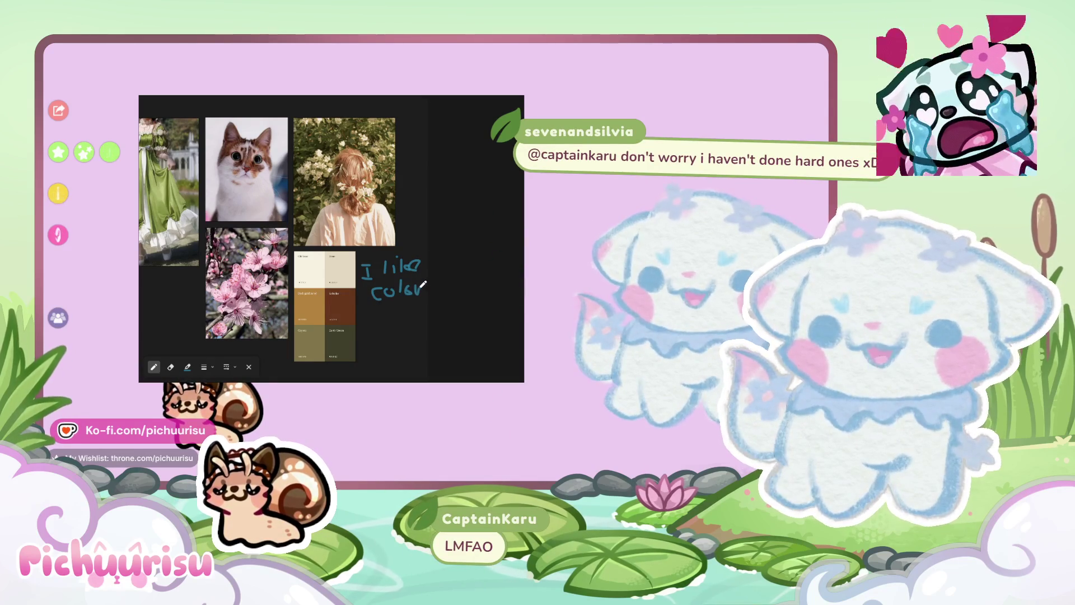
scroll(401, 286, up, 3)
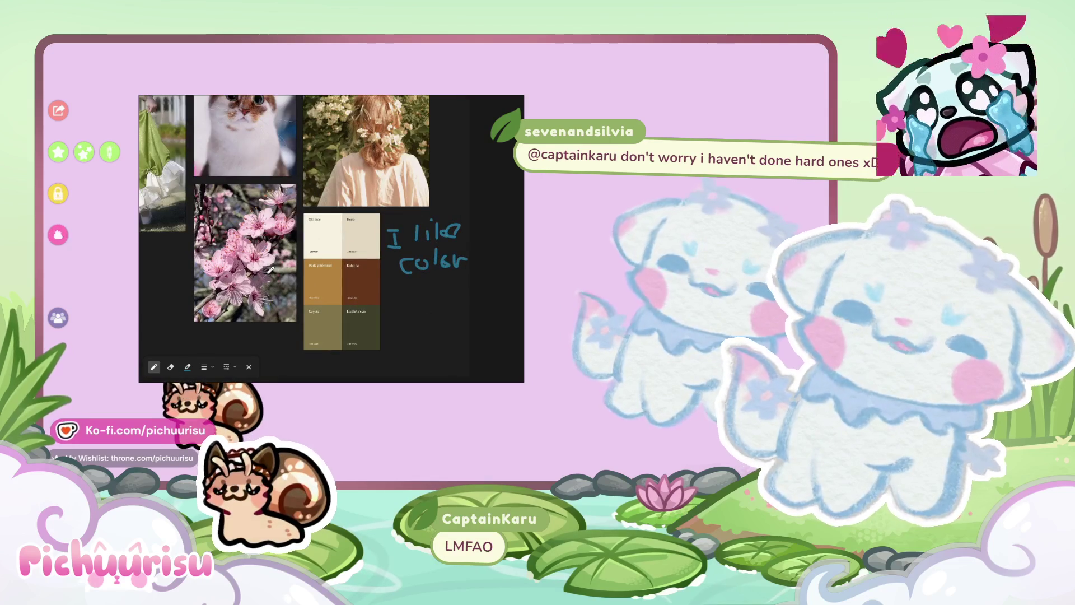
scroll(272, 242, down, 3)
scroll(272, 241, down, 3)
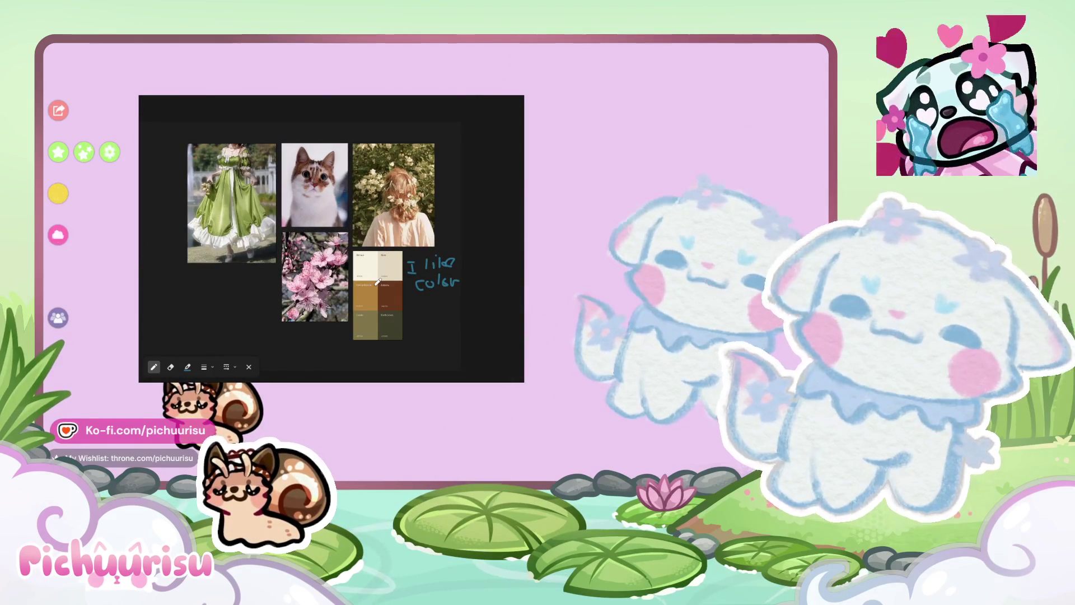
scroll(413, 267, up, 2)
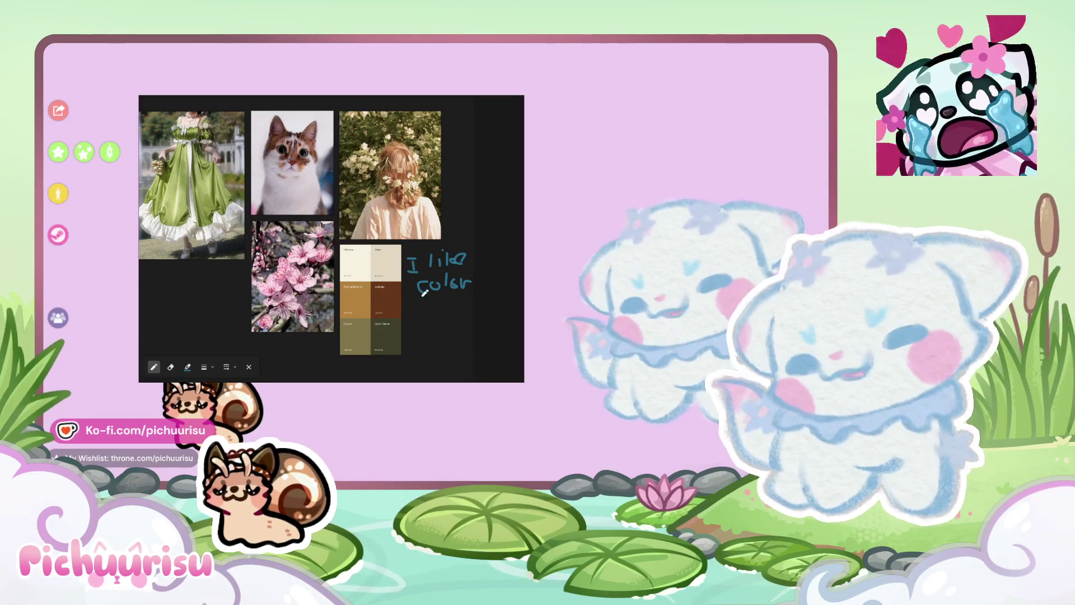
scroll(417, 307, up, 3)
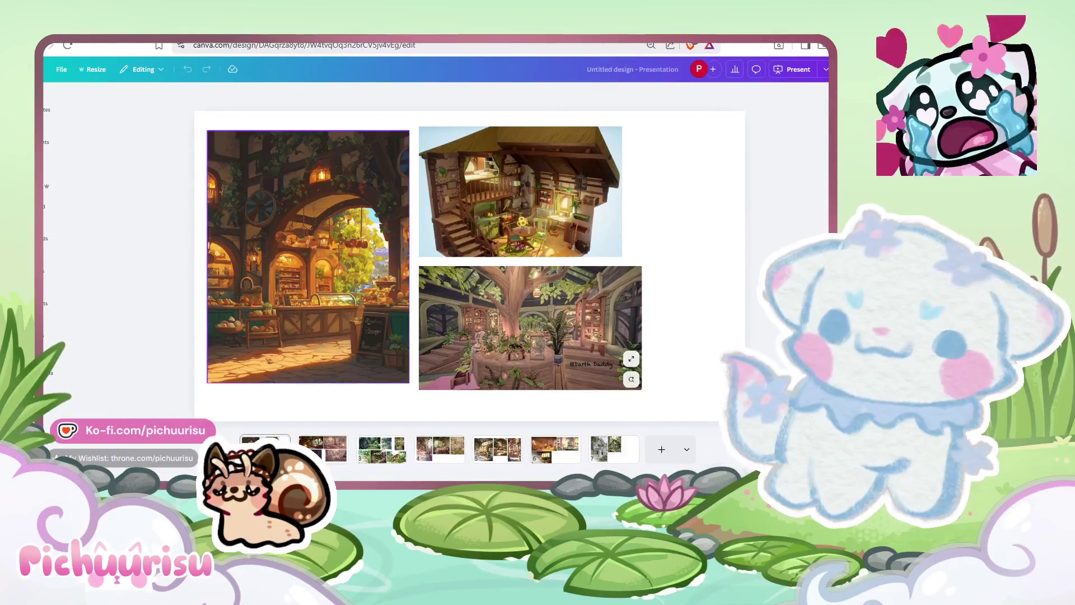
Step: Browse the Canva moodboard slides 2 through 6
click(323, 449)
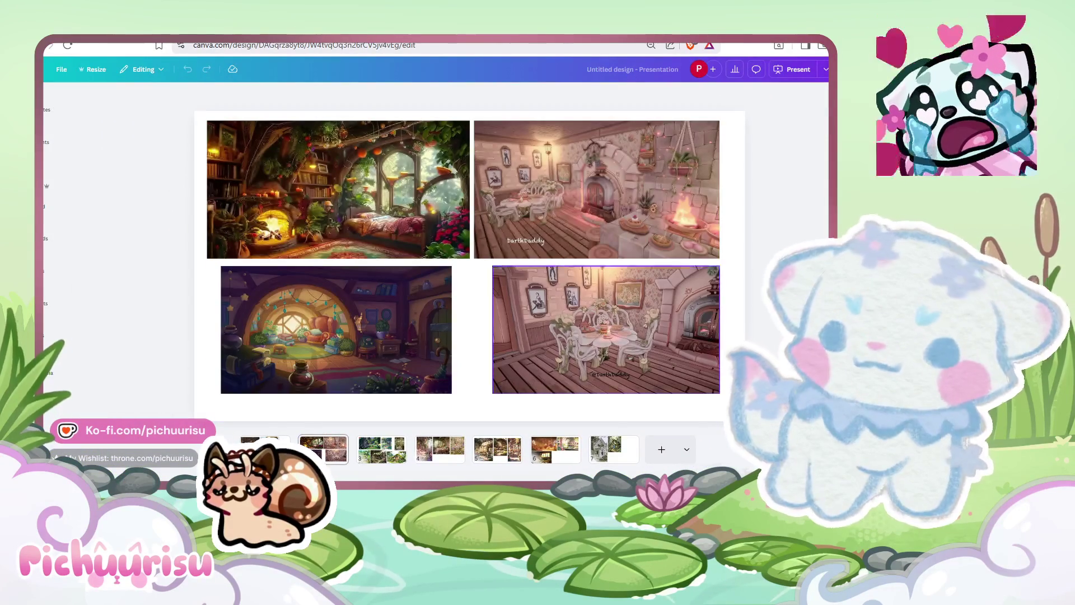
click(381, 449)
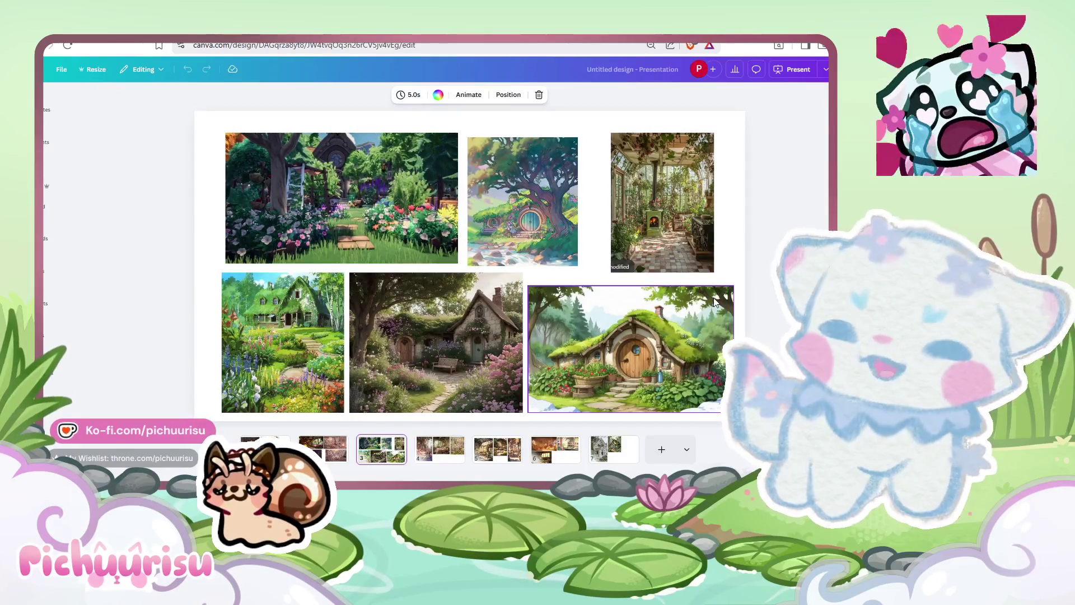
click(452, 455)
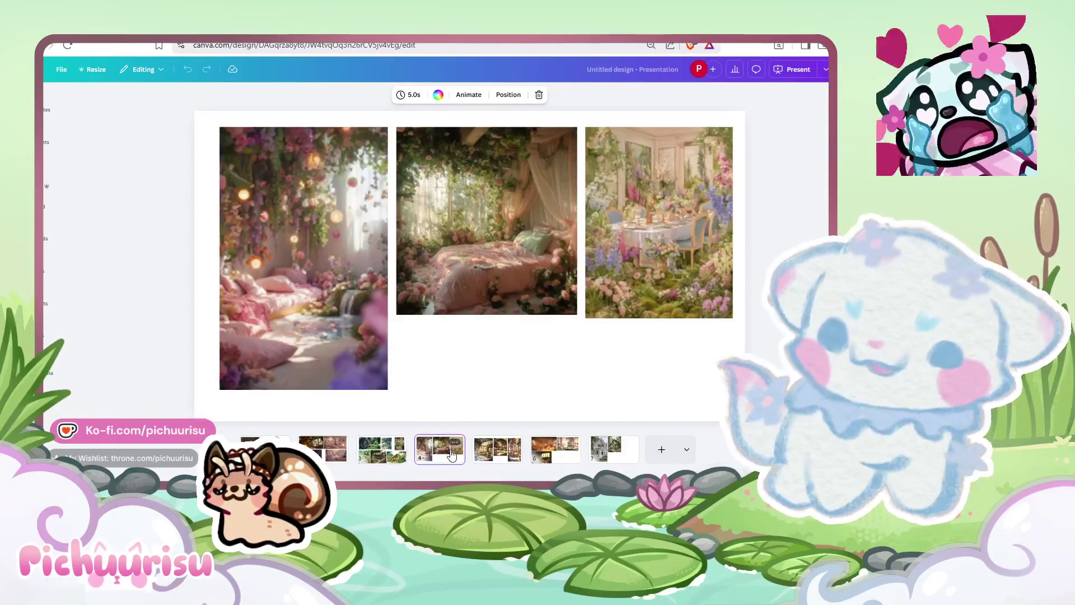
click(490, 451)
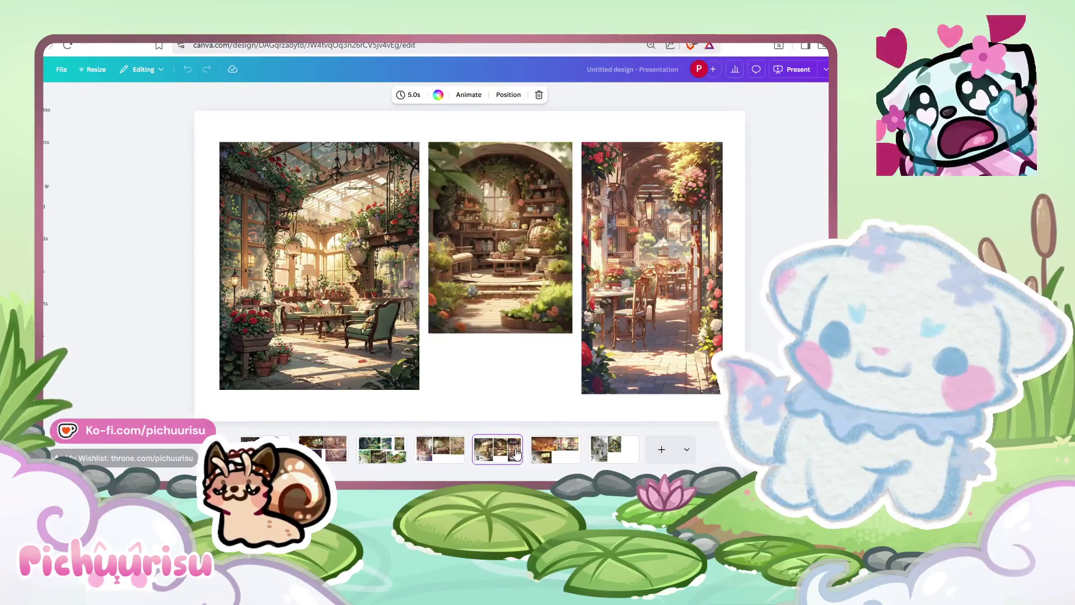
click(567, 457)
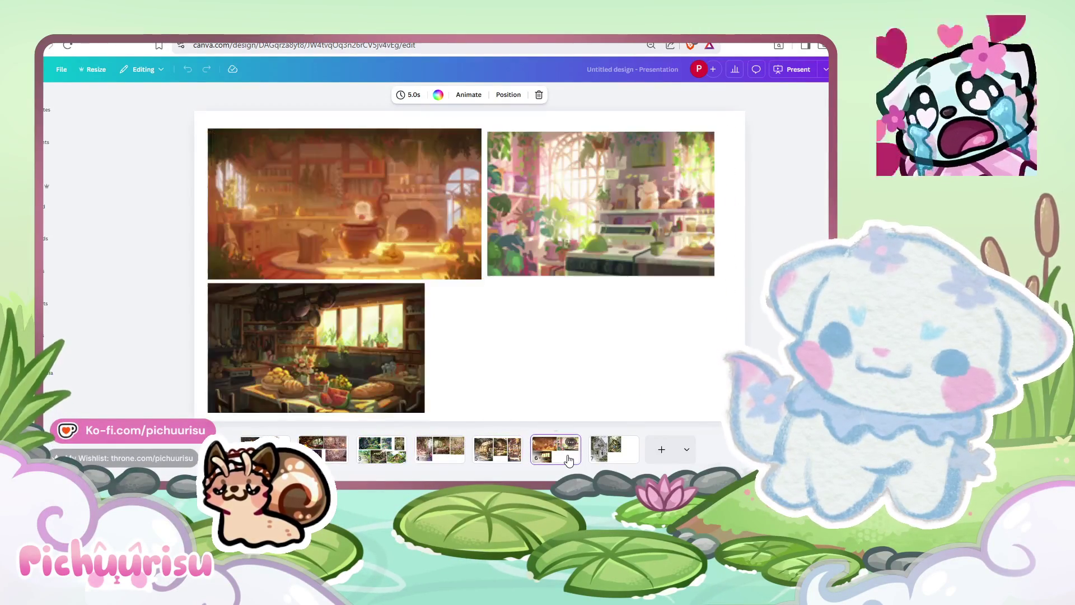
Step: Inspect the pink kitchen image on slide 6, revisit other slides, and return to slide 1
click(606, 455)
click(555, 450)
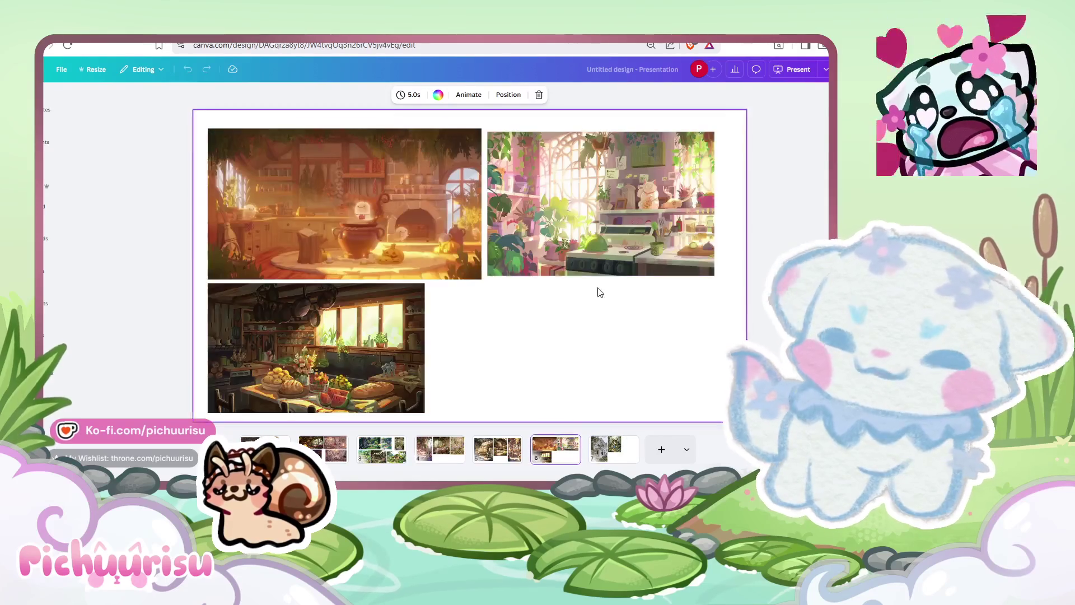
click(582, 242)
click(557, 458)
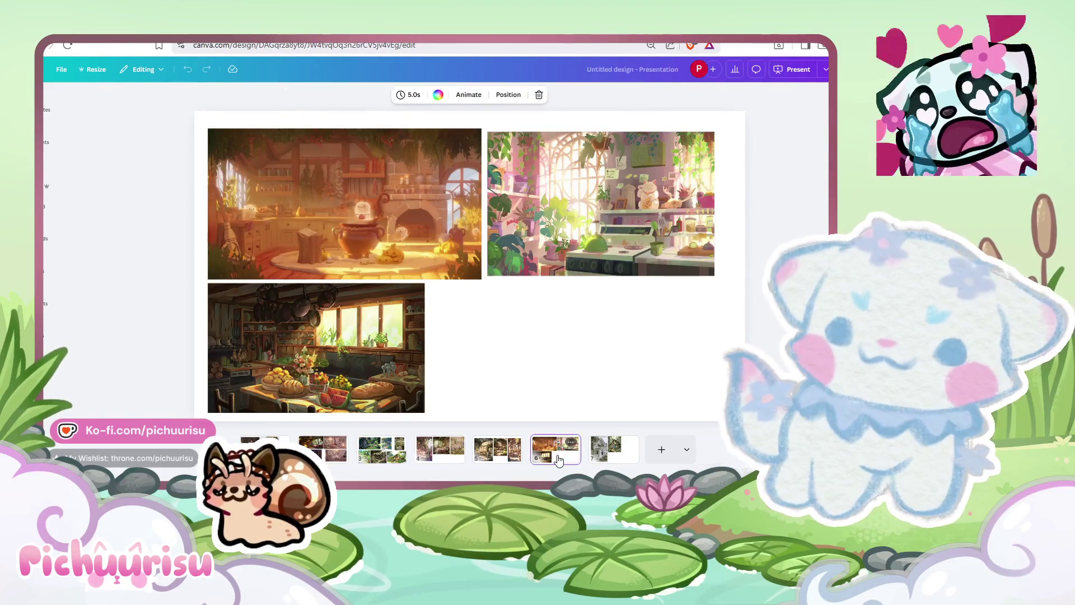
click(512, 457)
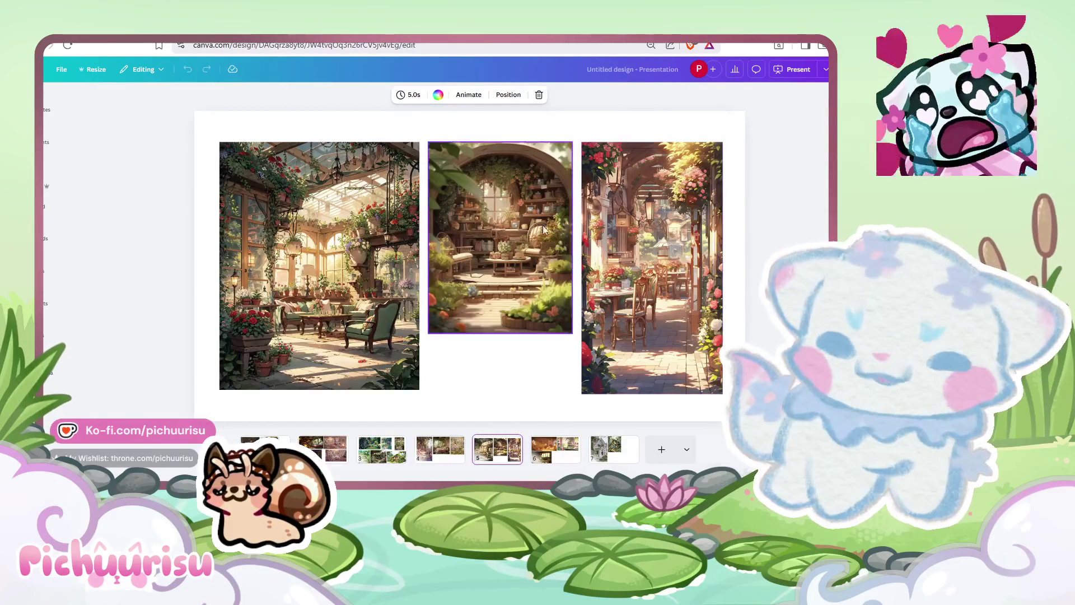
click(606, 455)
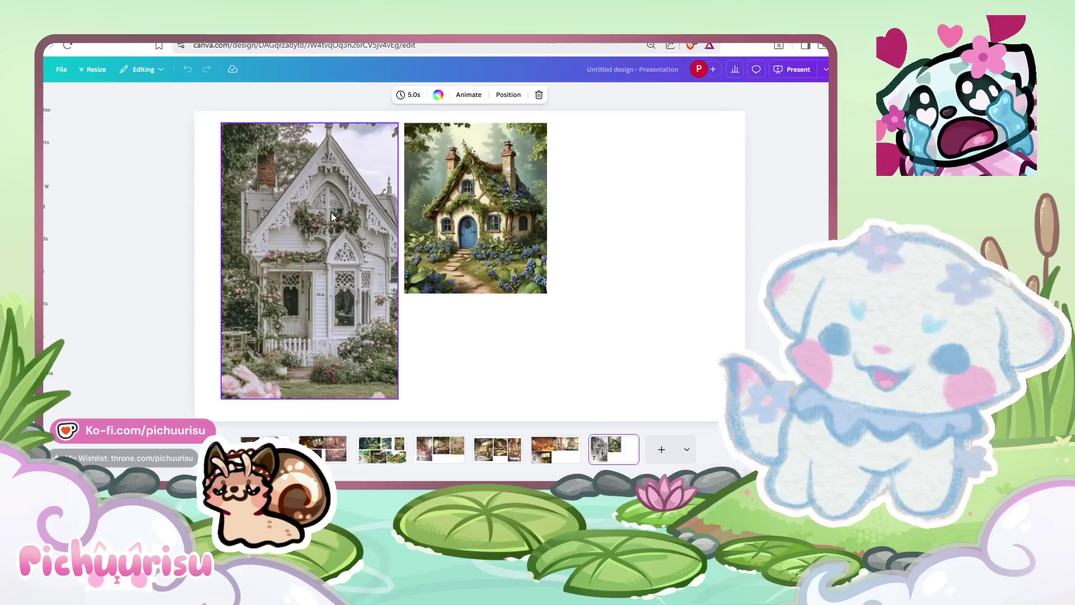
click(323, 456)
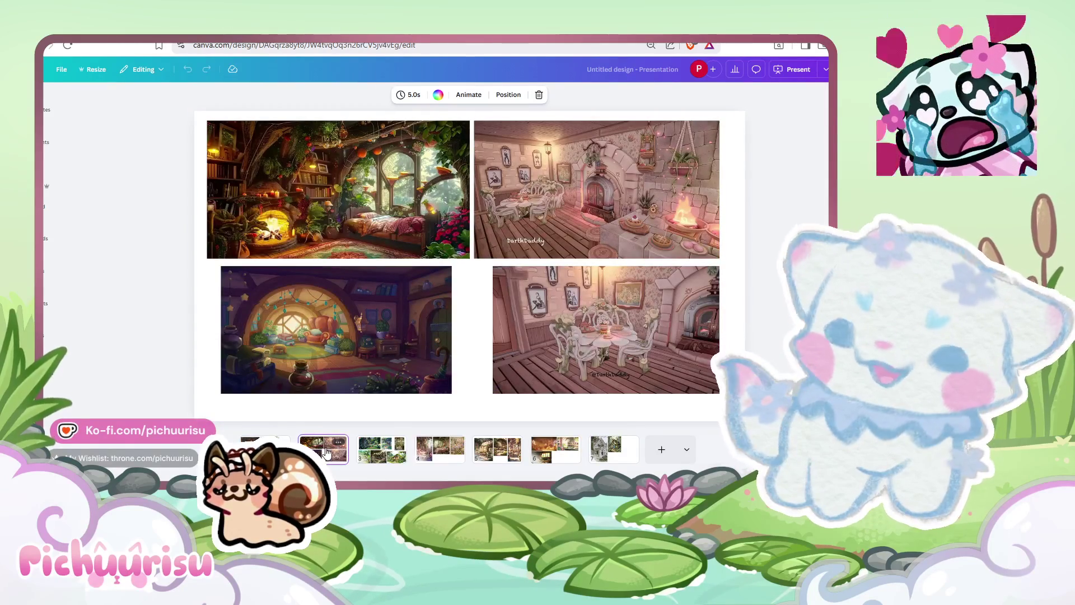
click(381, 455)
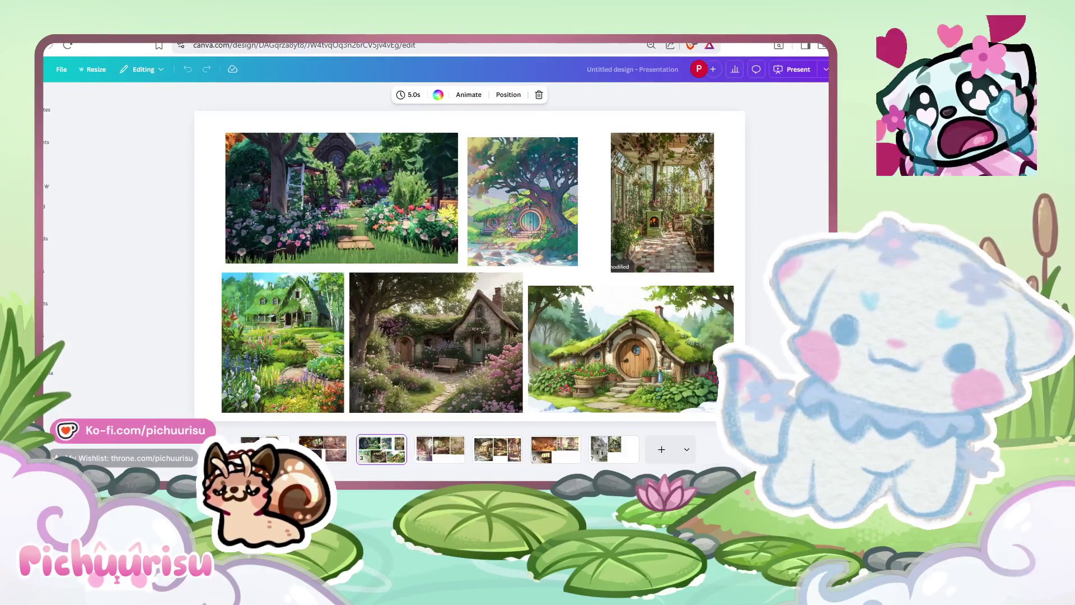
click(265, 447)
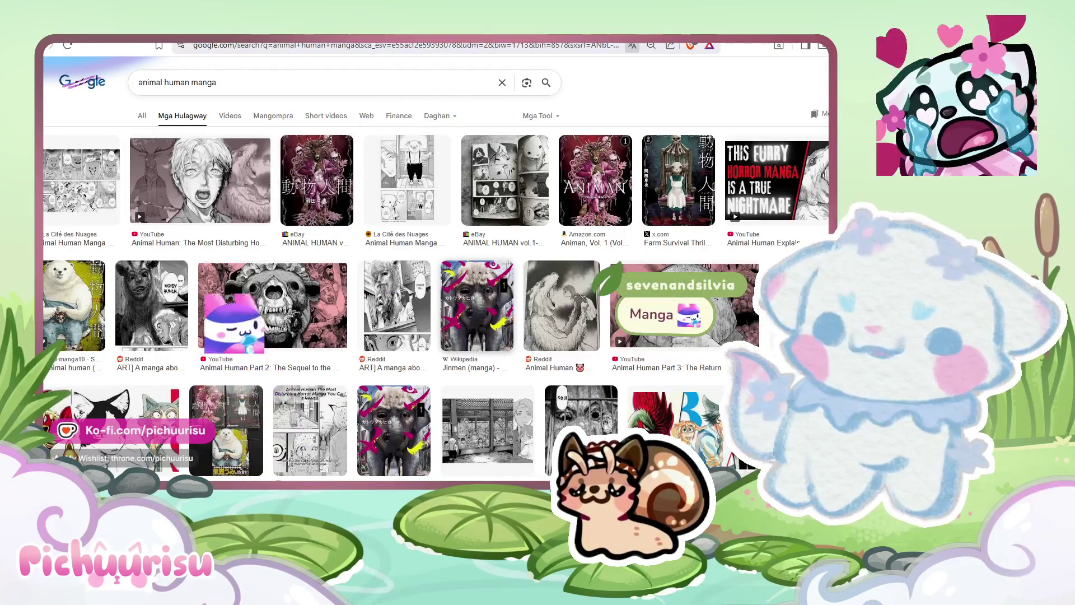
Step: Preview the Animal Human Part 2 video result and scroll through the image results
click(273, 305)
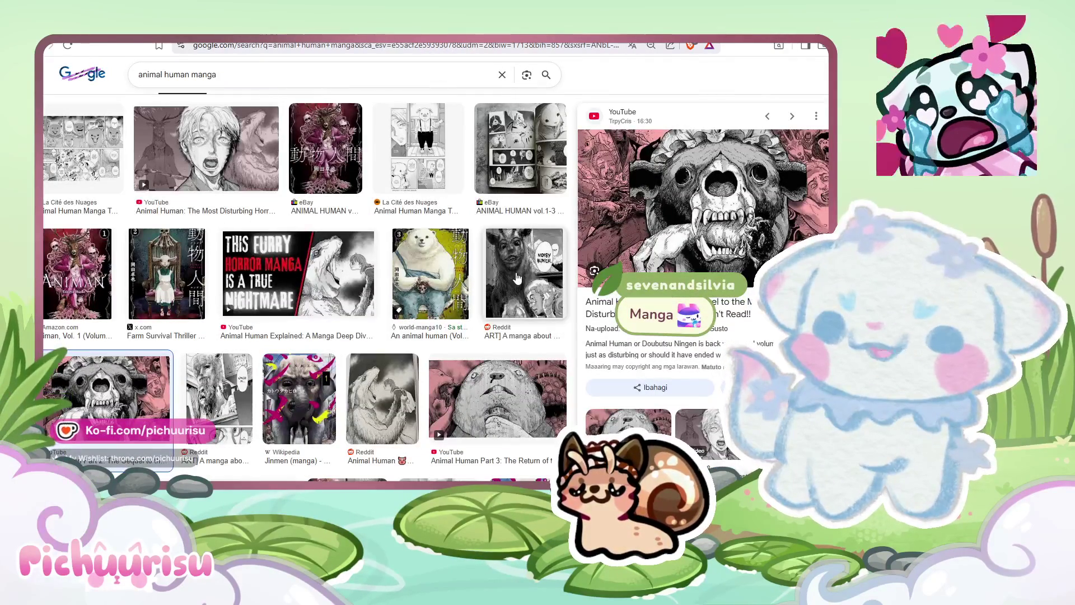
scroll(432, 266, up, 1)
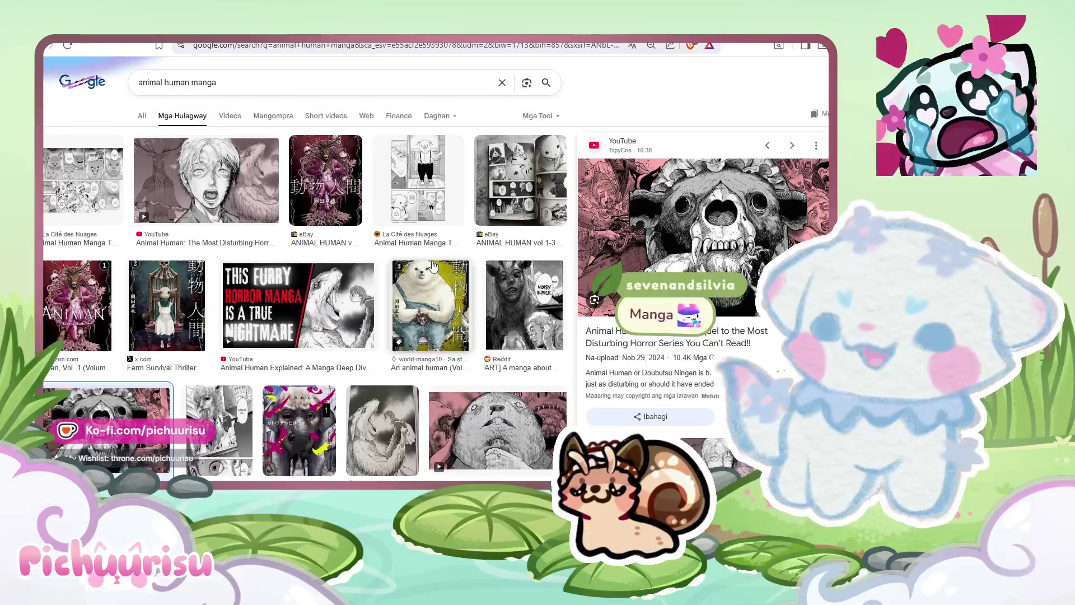
scroll(432, 266, down, 2)
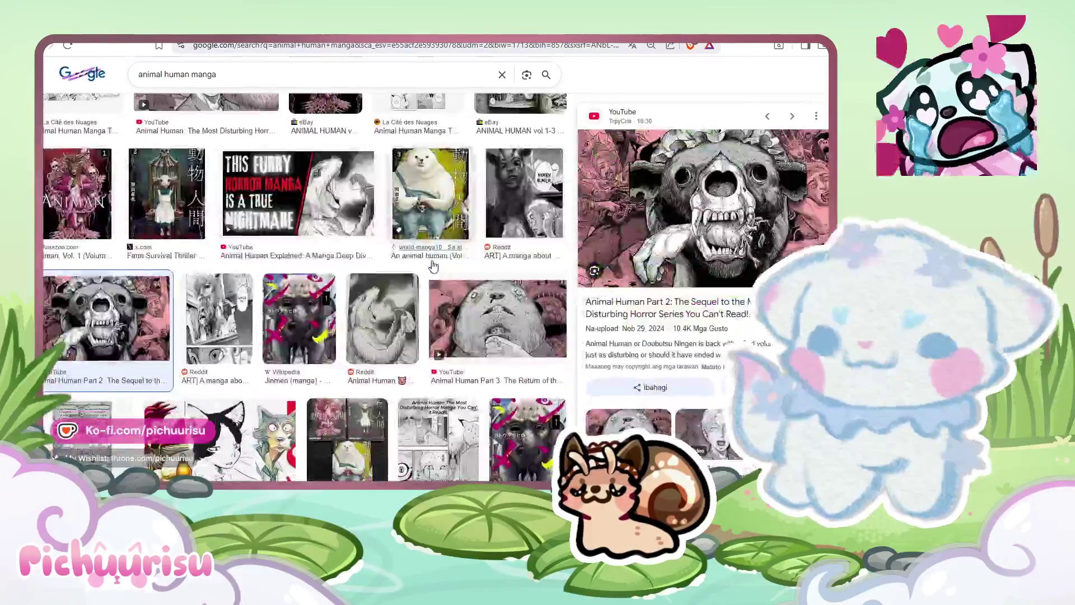
scroll(738, 299, down, 4)
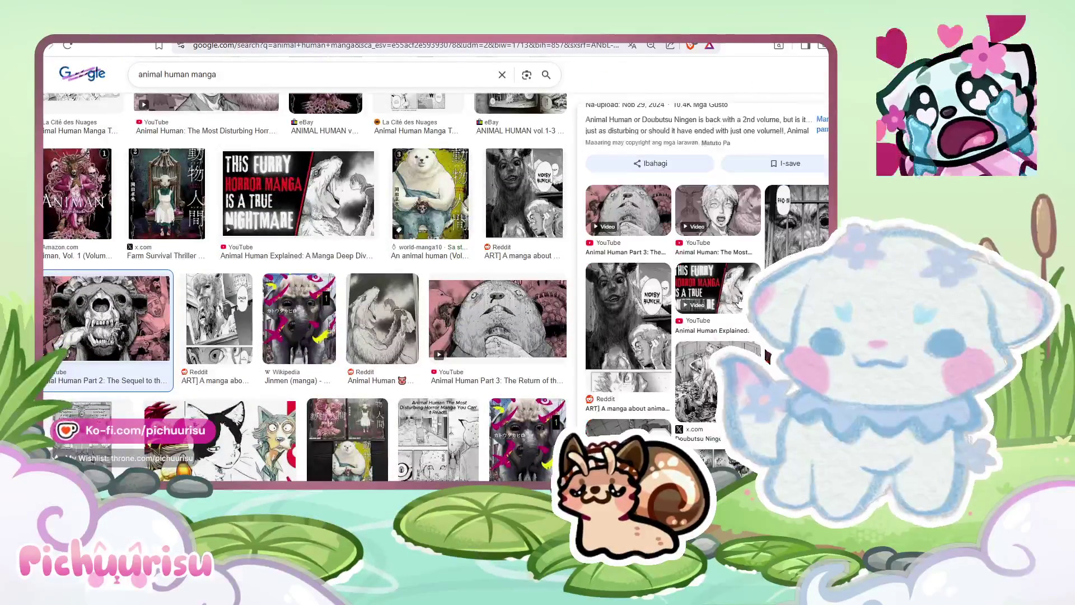
scroll(739, 299, down, 2)
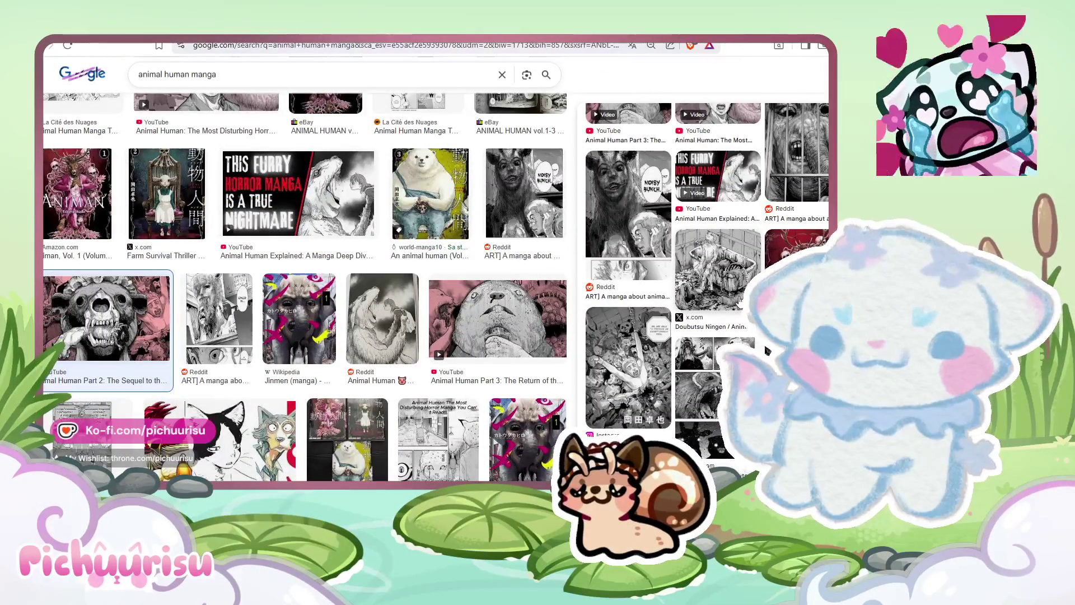
scroll(472, 276, down, 2)
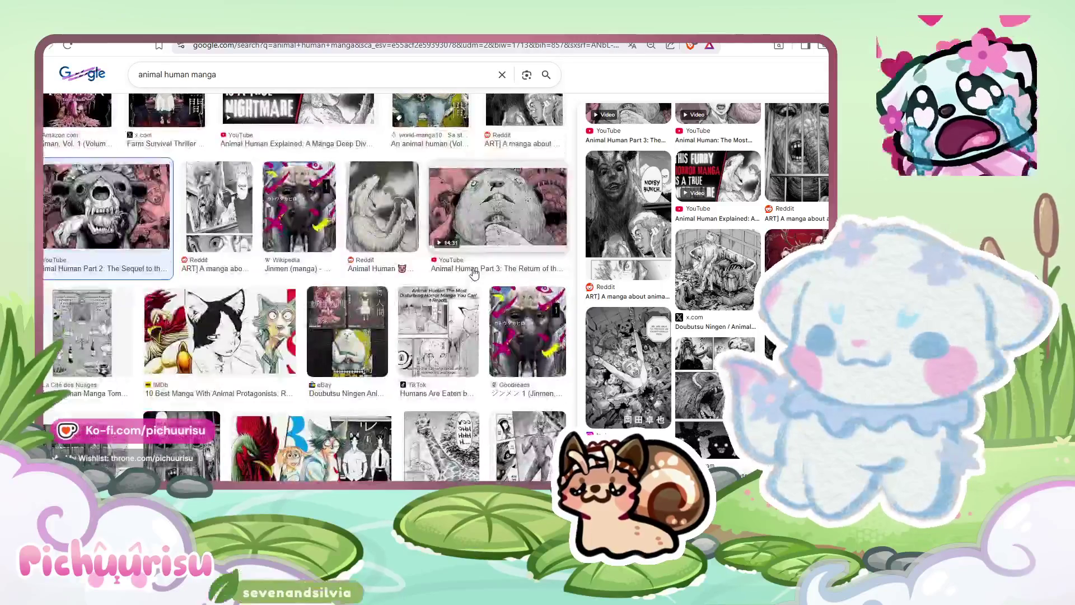
scroll(473, 273, down, 1)
scroll(110, 366, up, 3)
scroll(110, 366, down, 3)
Step: Preview the Fnac Animal Human T1 result, return from its page, and zoom the results in
click(110, 365)
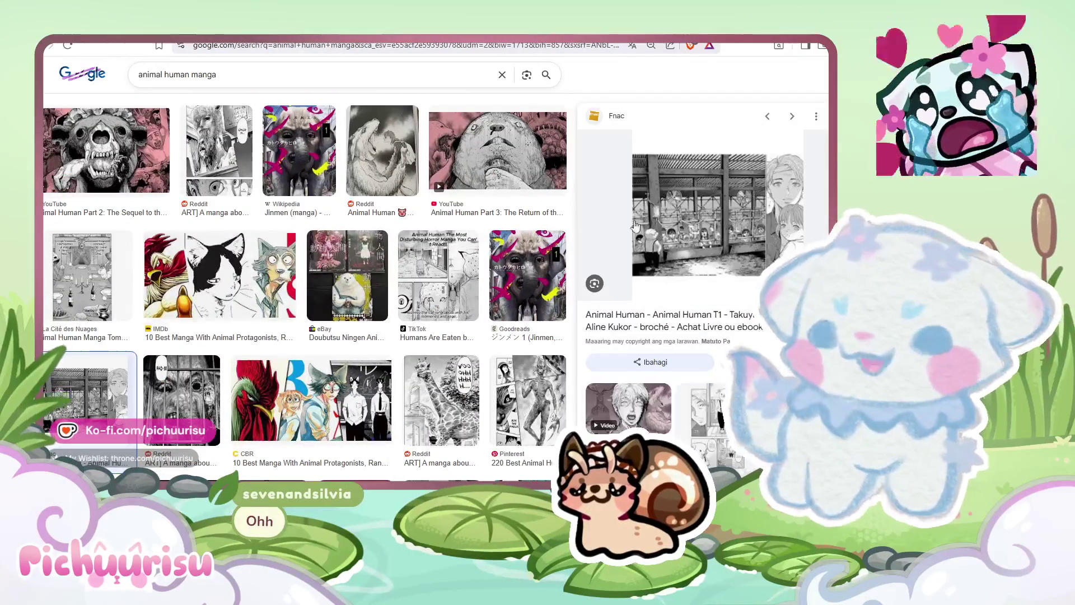
click(681, 223)
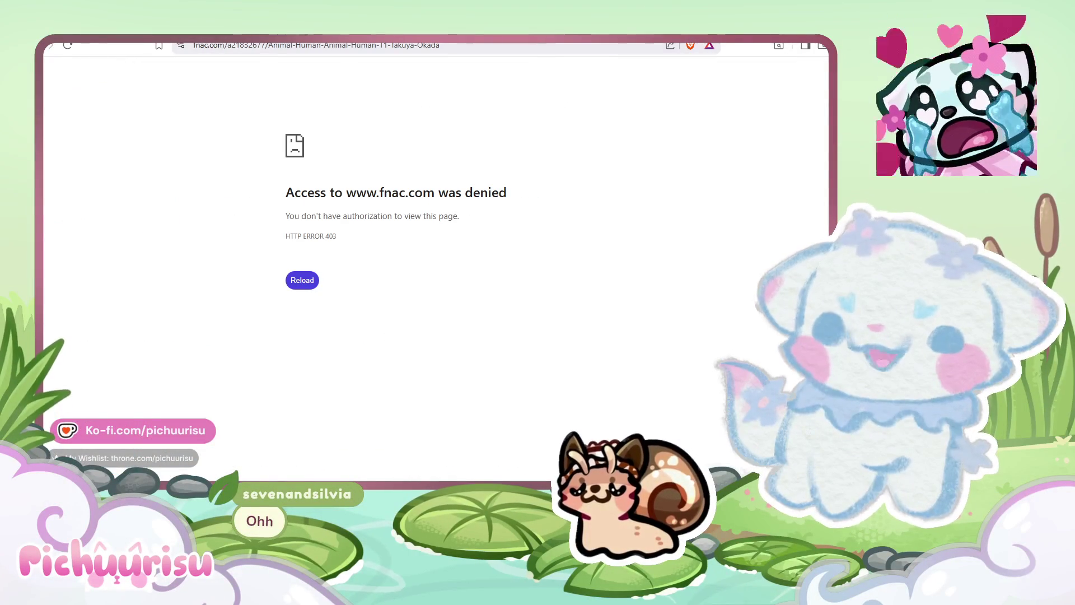
key(alt+Left)
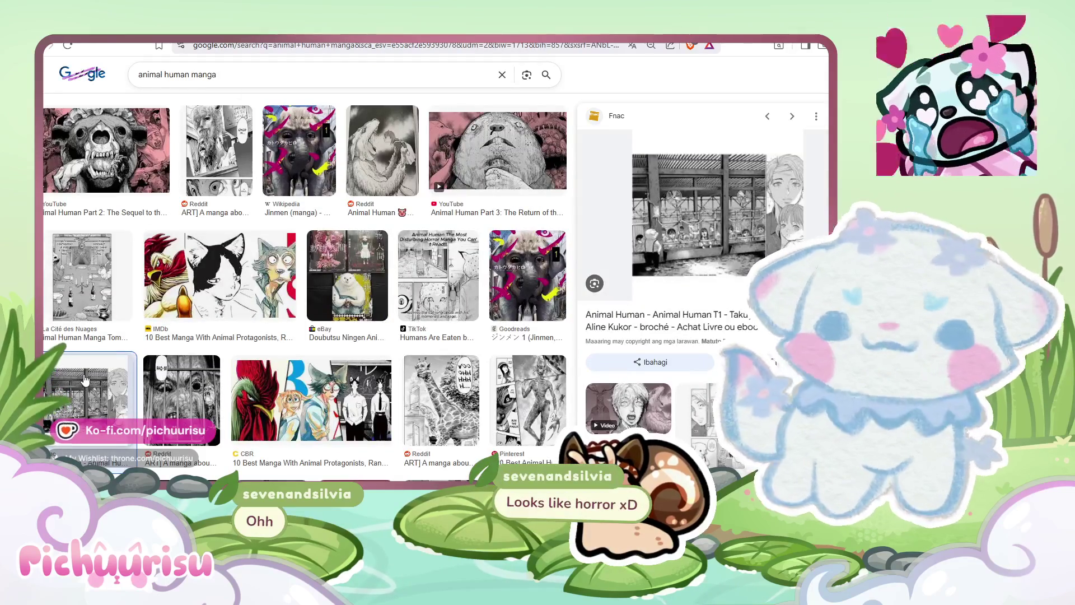
key(ctrl+plus)
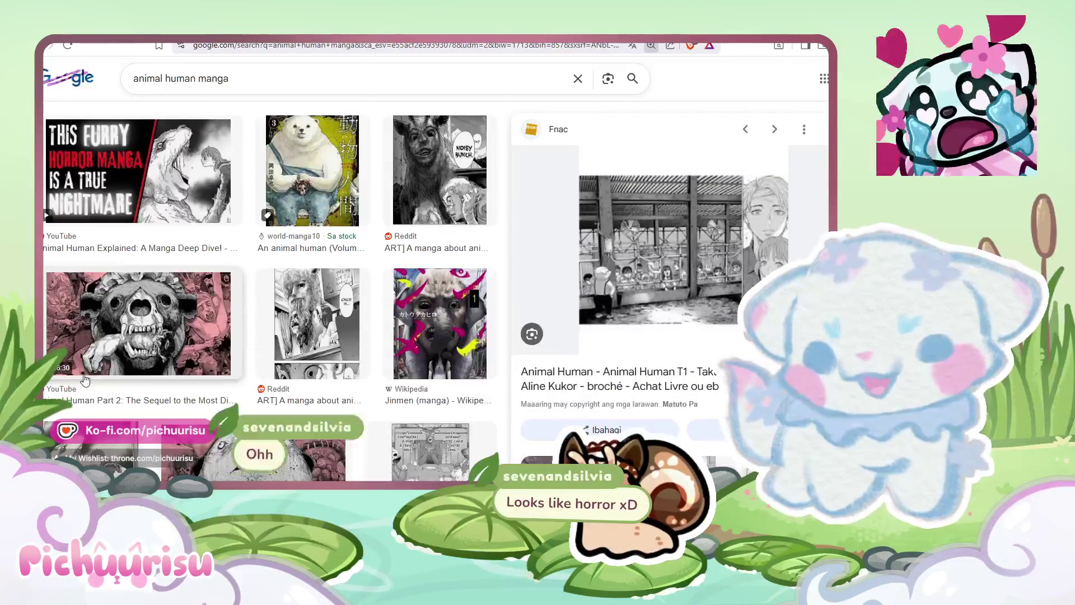
scroll(296, 291, down, 5)
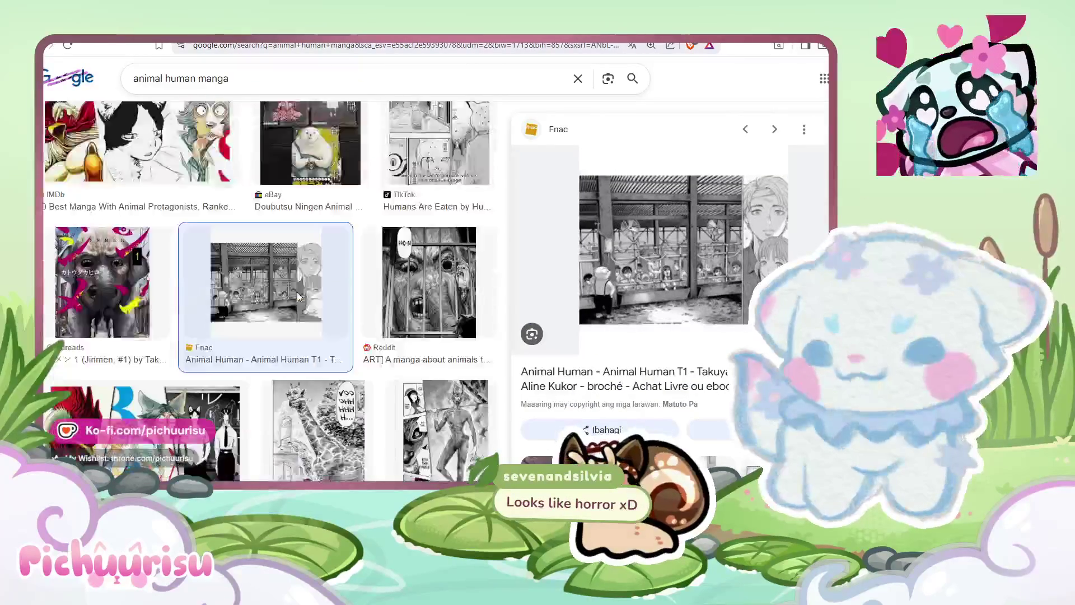
scroll(283, 280, down, 5)
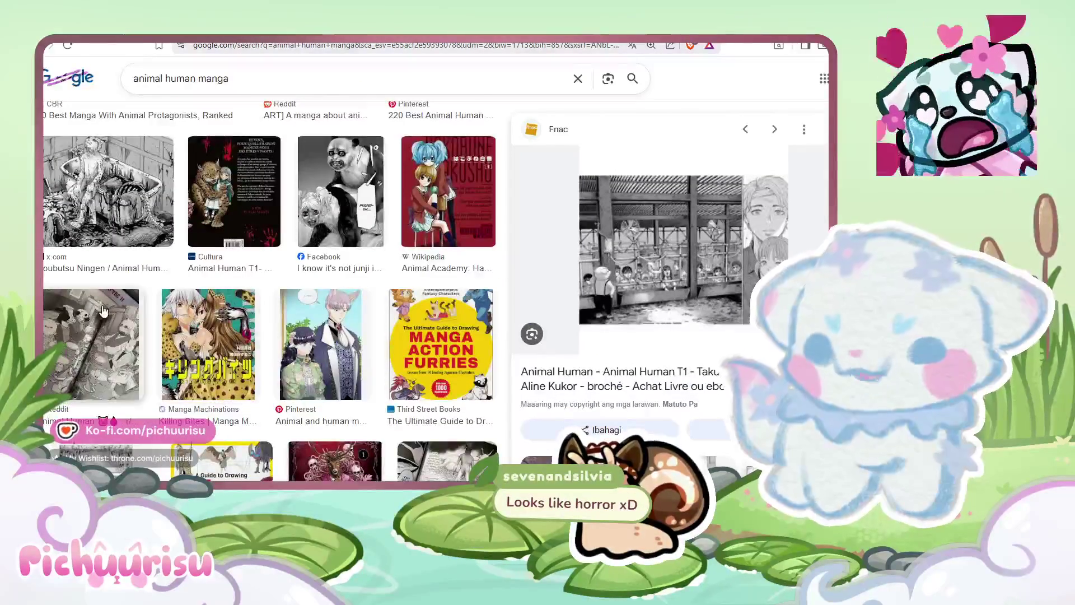
scroll(101, 338, down, 6)
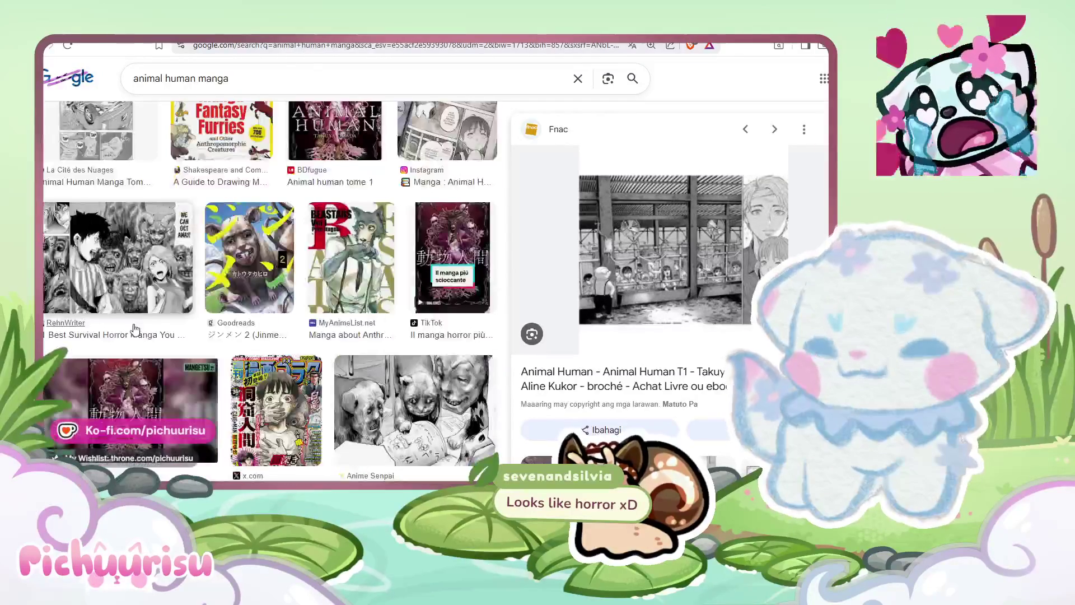
scroll(234, 287, up, 10)
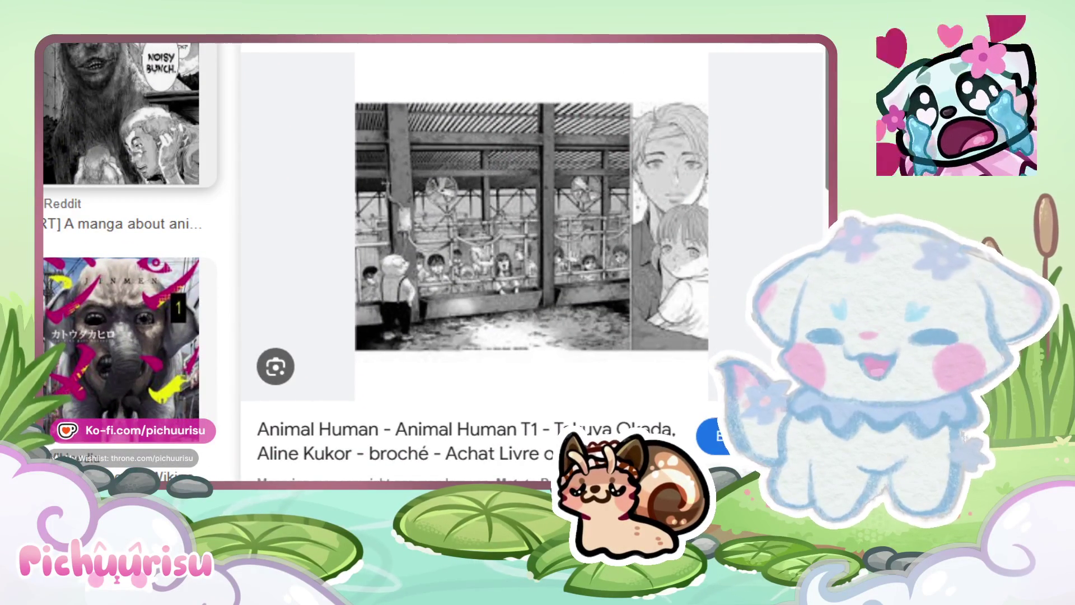
Step: Open the related La Cité des Nuages 'Animal Human Manga Tome 1 *Français*' image in the preview
scroll(532, 252, down, 5)
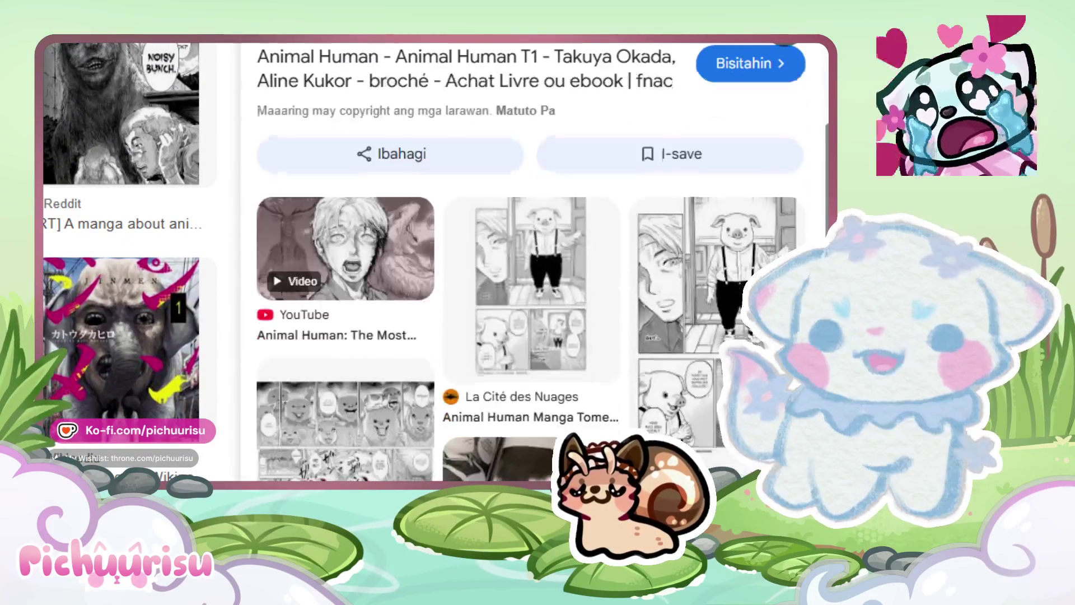
click(345, 414)
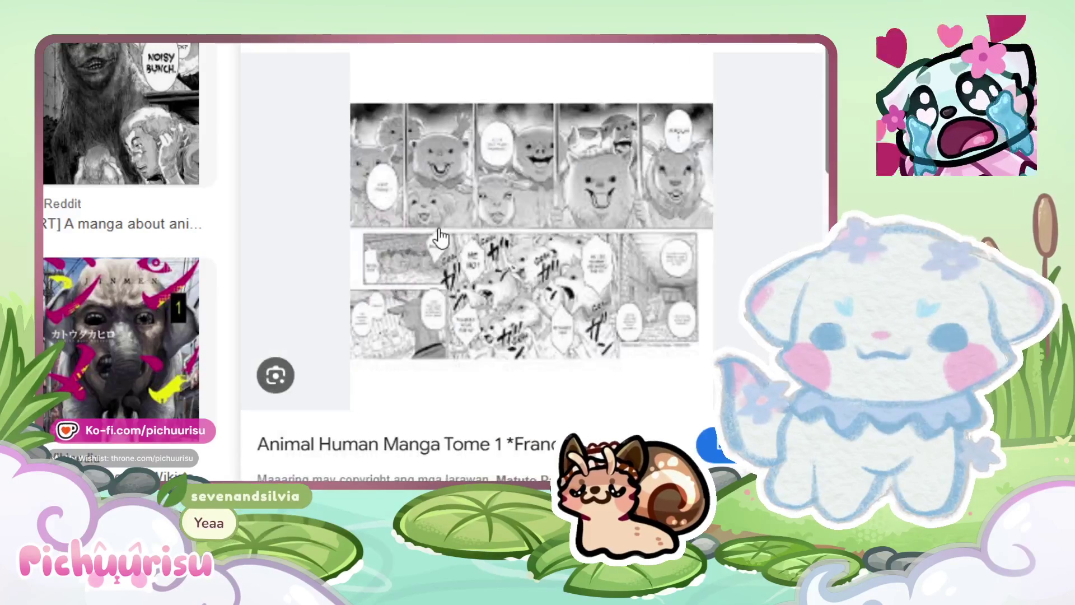
scroll(532, 228, down, 5)
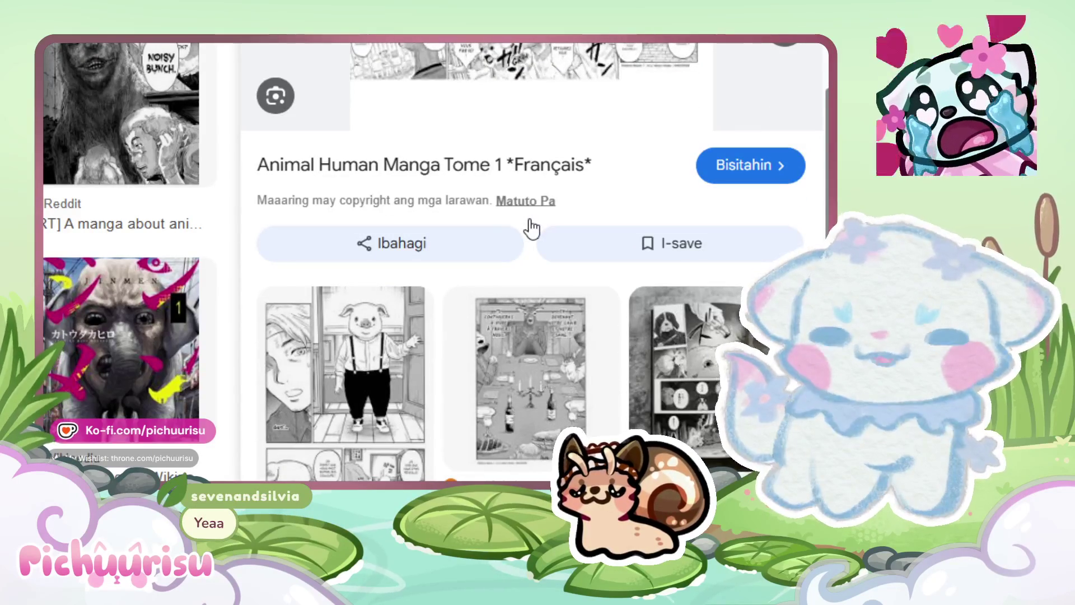
scroll(532, 229, up, 5)
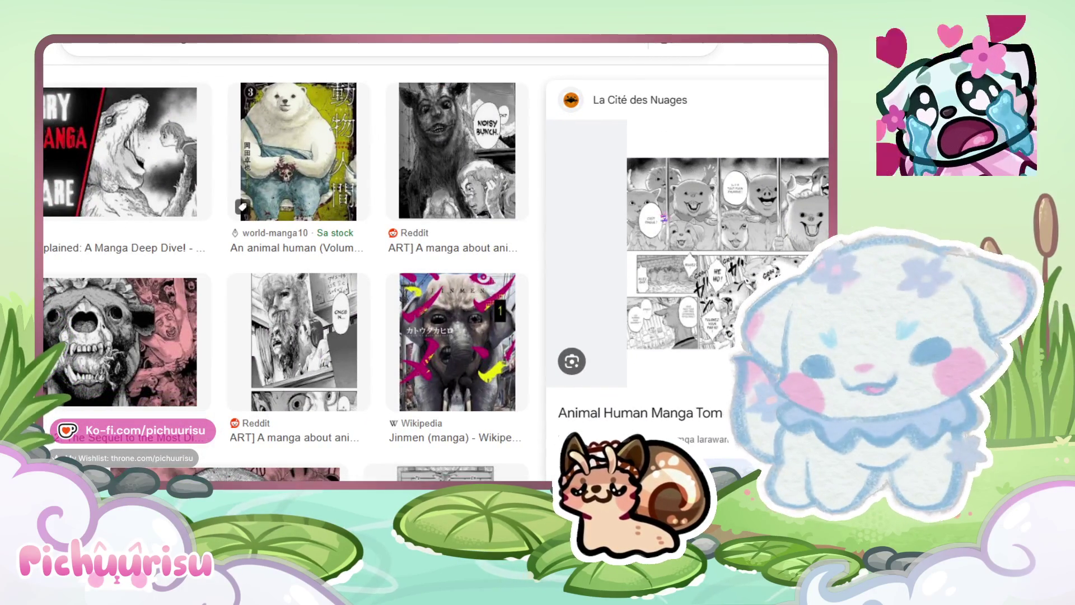
scroll(663, 218, down, 4)
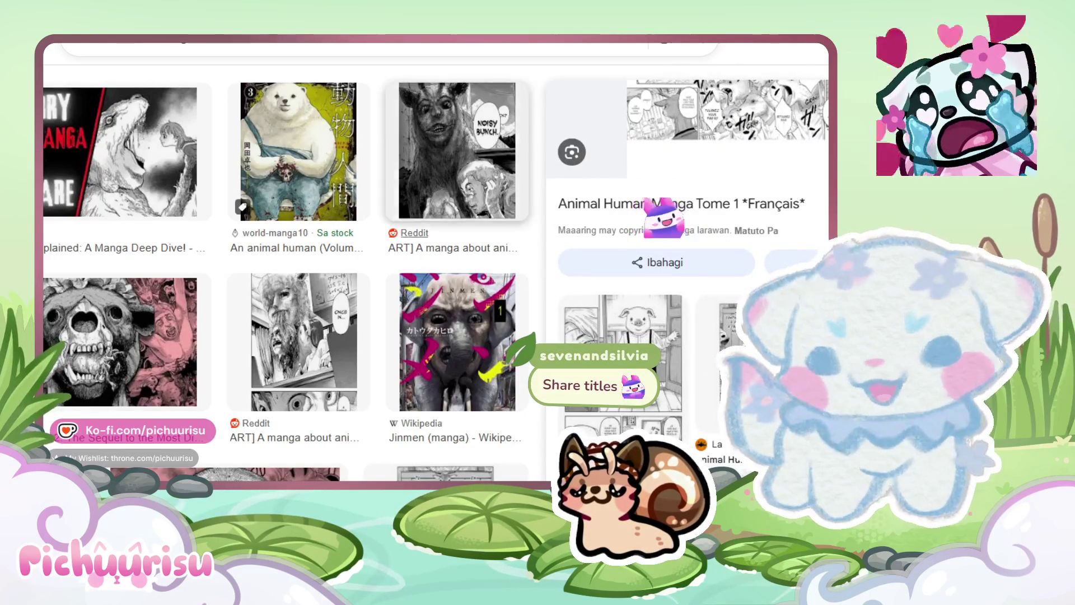
scroll(286, 274, up, 10)
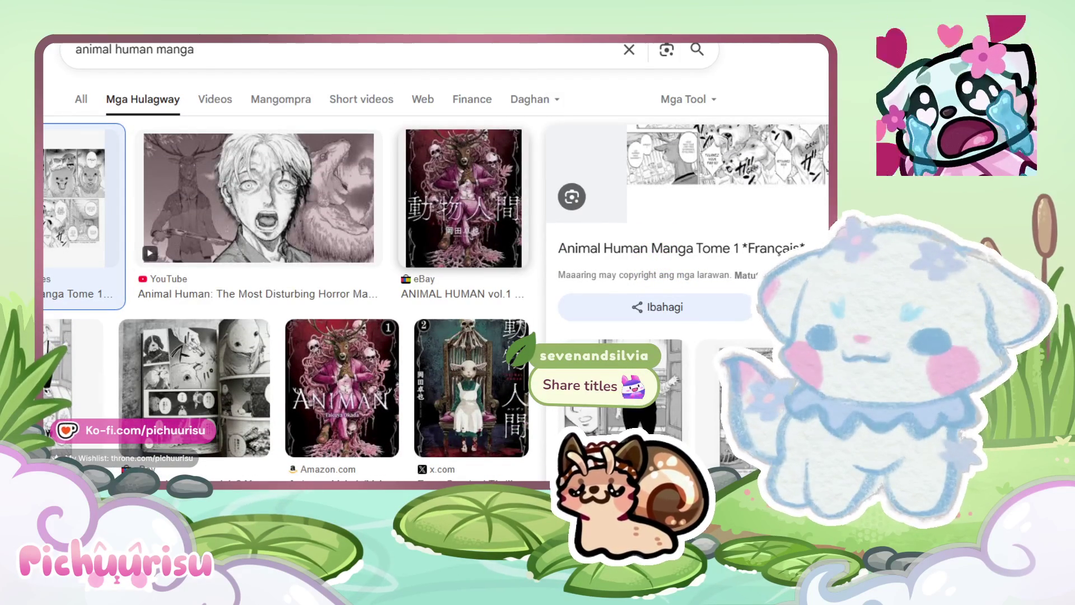
Step: Preview the x.com Animal Human vol. 2 cover, then switch back to the Live2D jester project
click(472, 388)
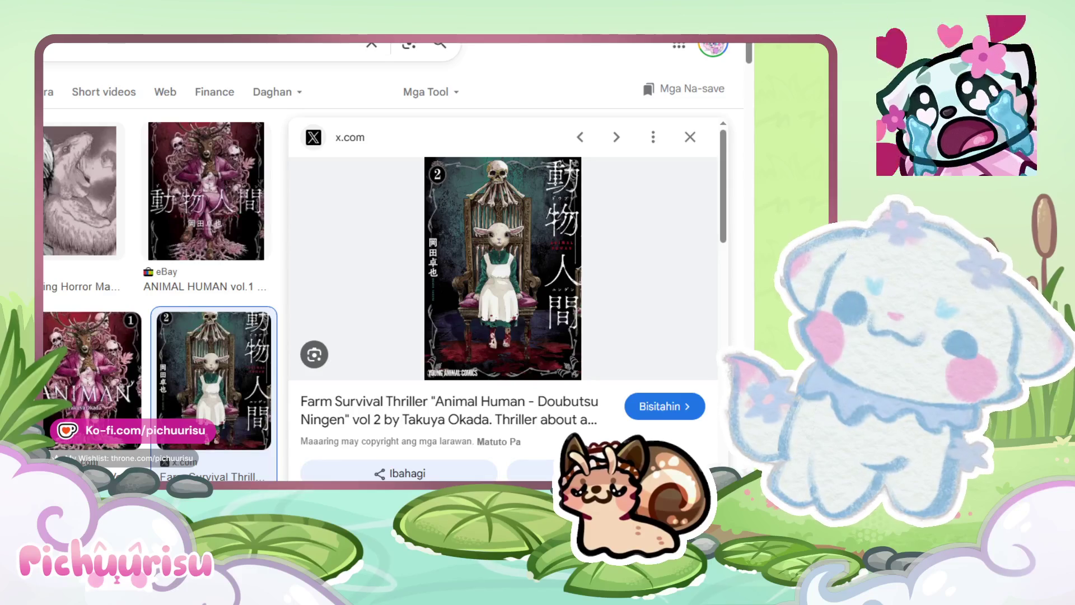
key(alt+Tab)
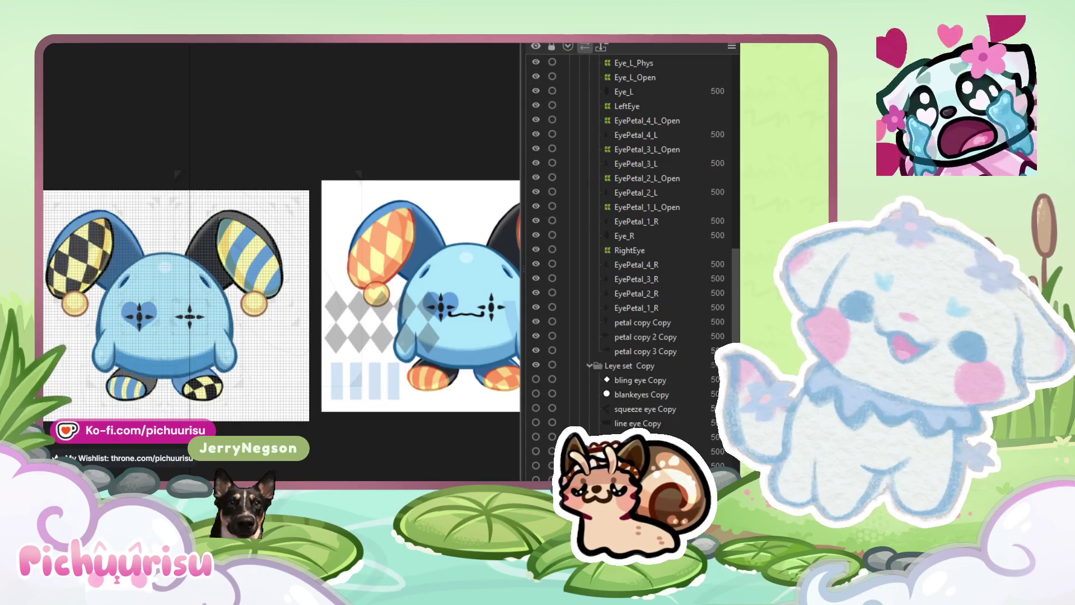
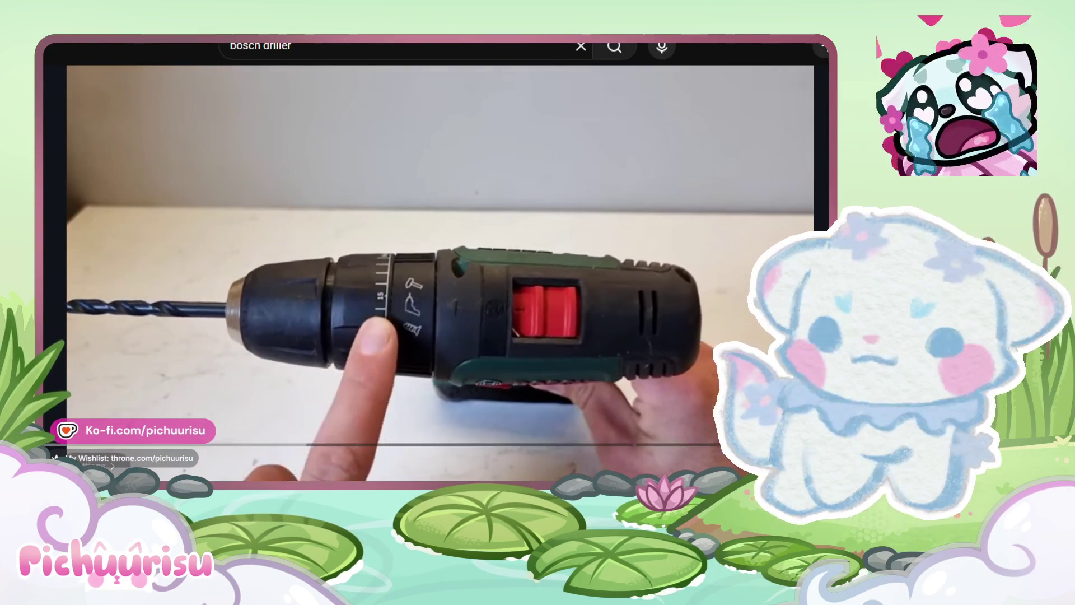
Step: Skip ahead in the Bosch drill video to the wide drill shot around 1:27 (Speeds)
click(311, 443)
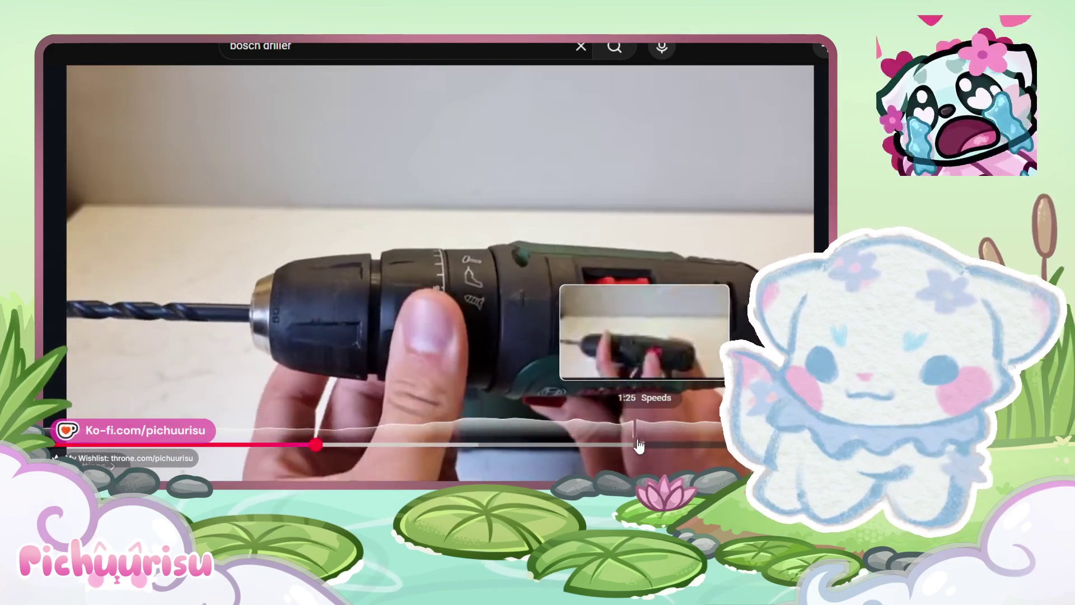
click(600, 445)
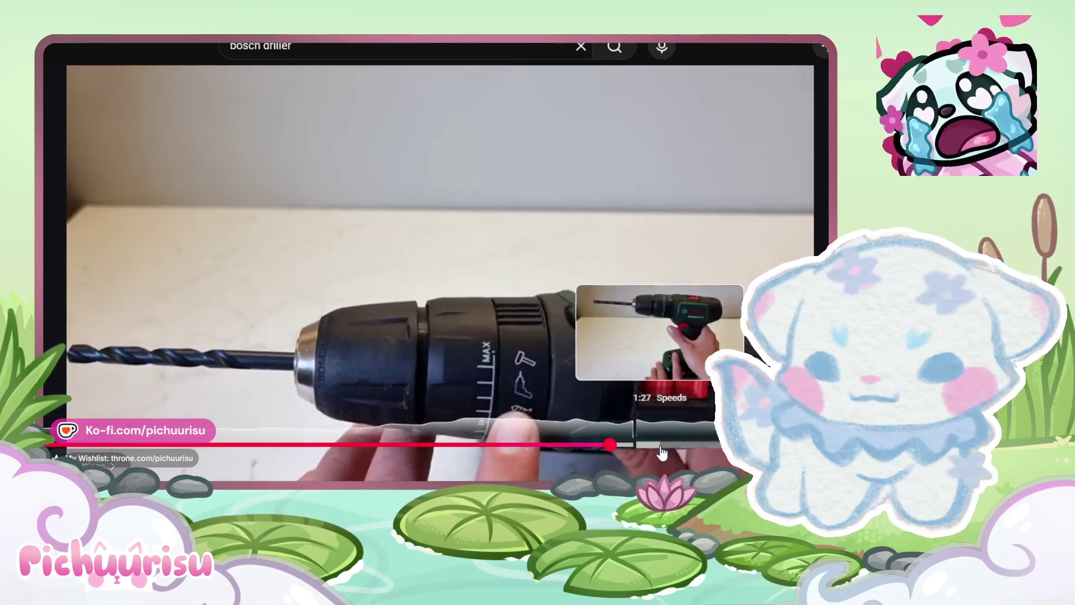
click(667, 446)
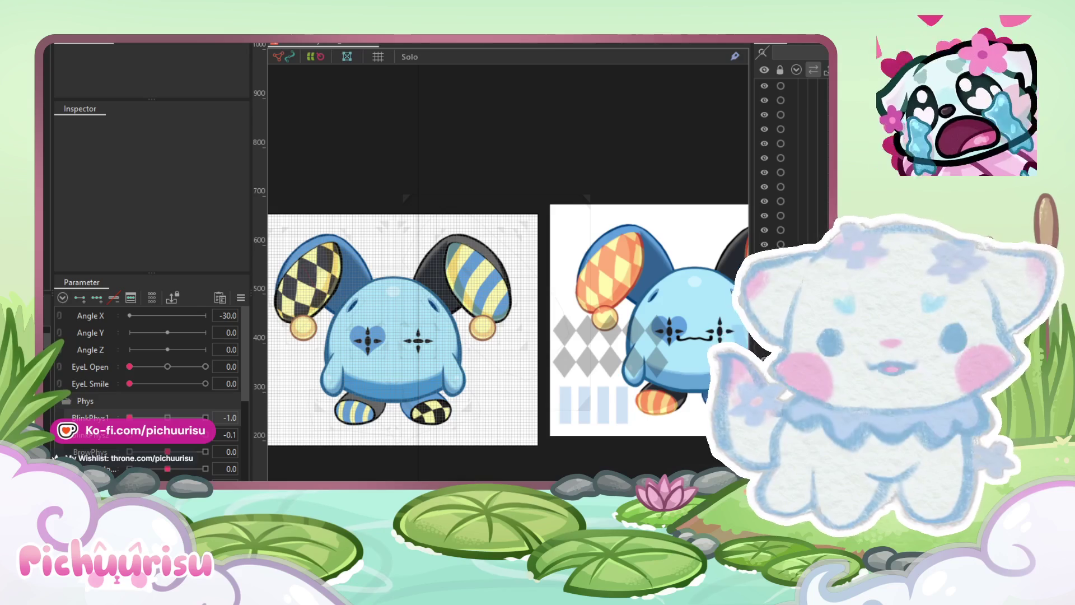
Step: Zoom into the jester and swing BlinkPhys1 to 0.0 and back to 1.0 to preview blinking
scroll(345, 284, up, 2)
scroll(413, 248, up, 3)
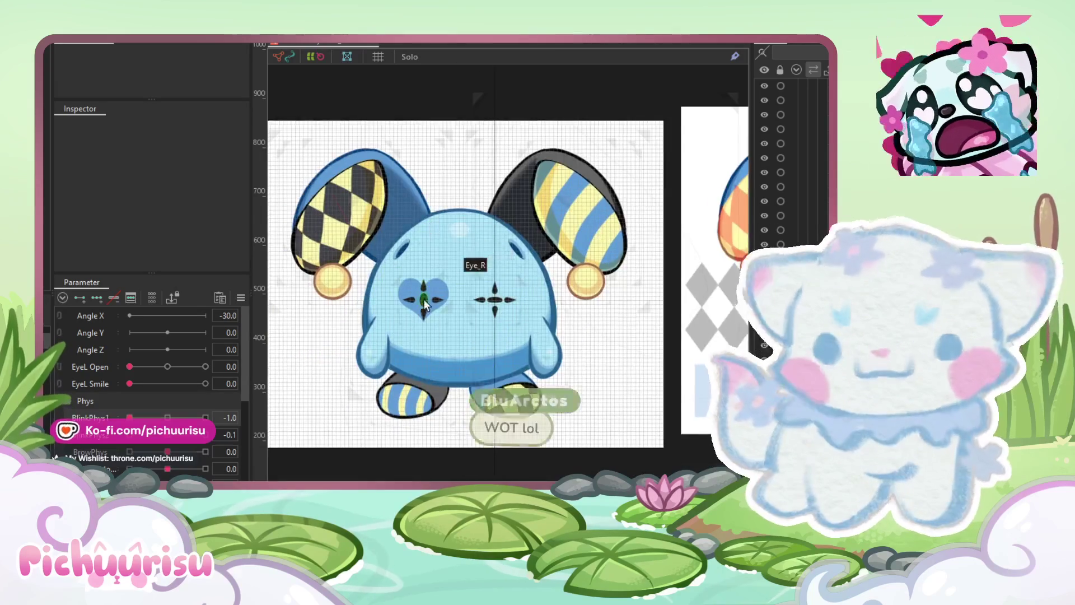
mouse_move(206, 417)
mouse_down()
mouse_move(133, 417)
mouse_move(167, 417)
mouse_up()
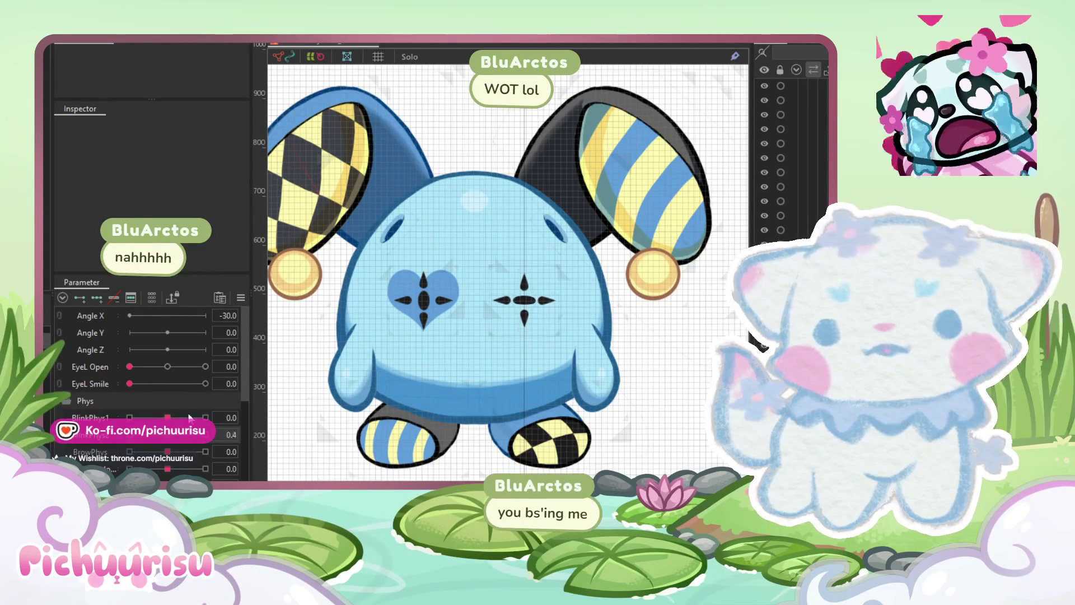
drag(167, 417, 205, 417)
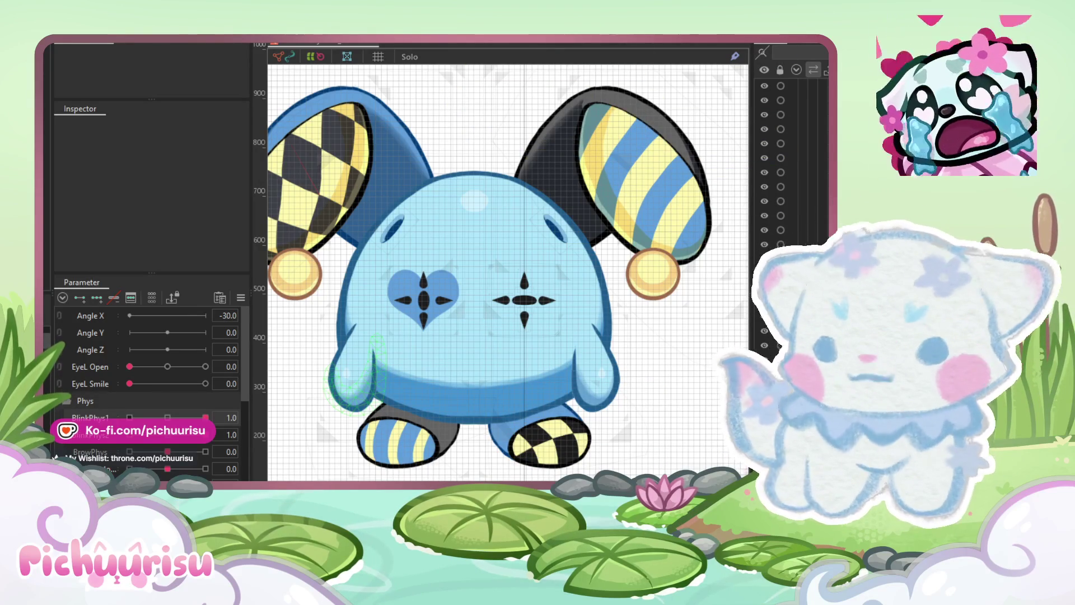
scroll(174, 442, down, 3)
scroll(174, 419, up, 2)
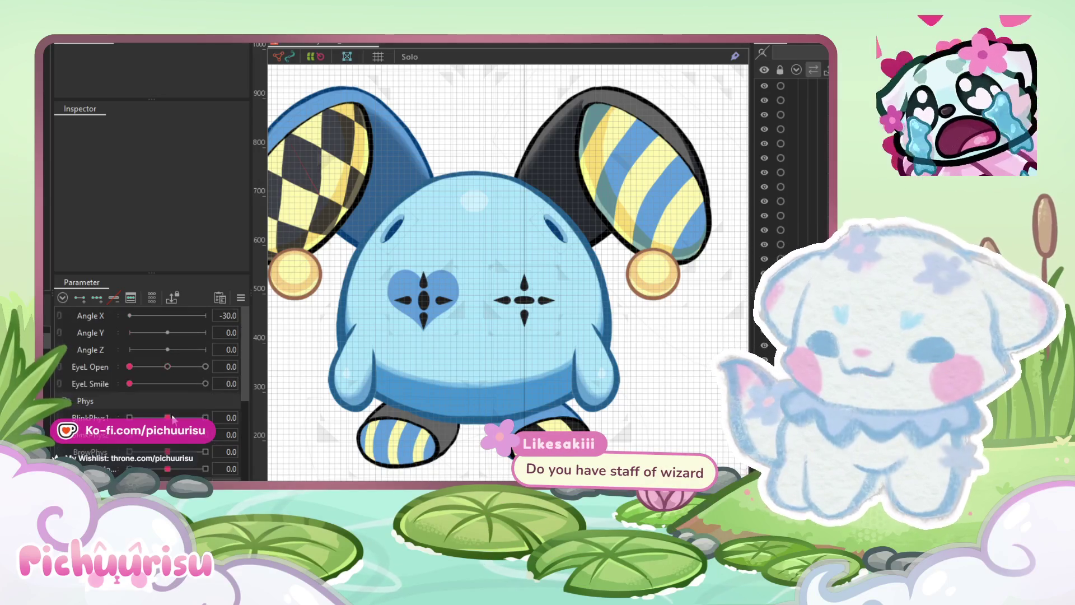
scroll(173, 418, down, 5)
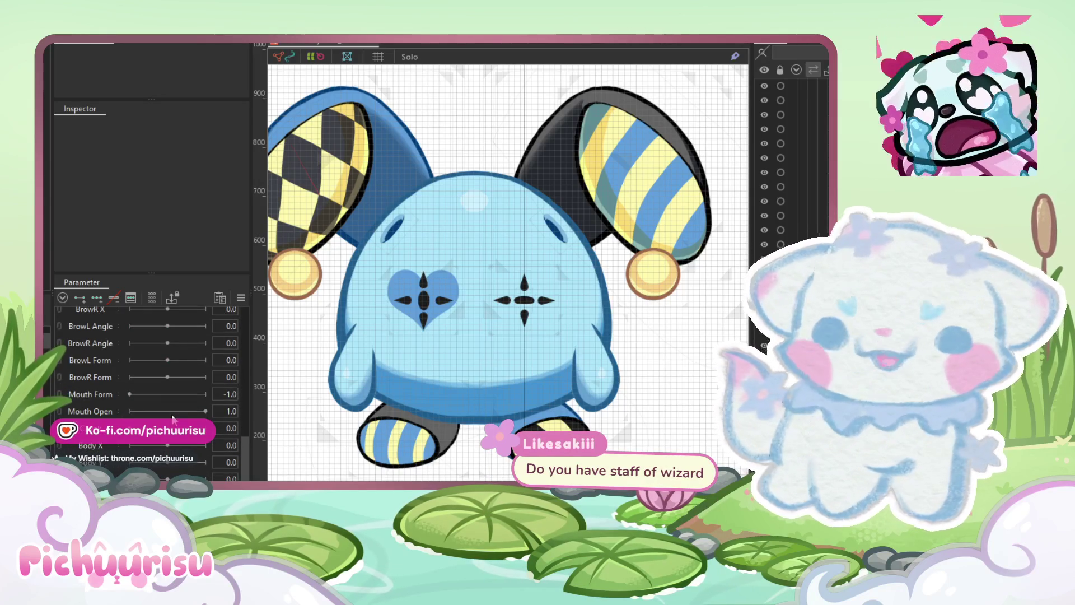
scroll(609, 344, up, 4)
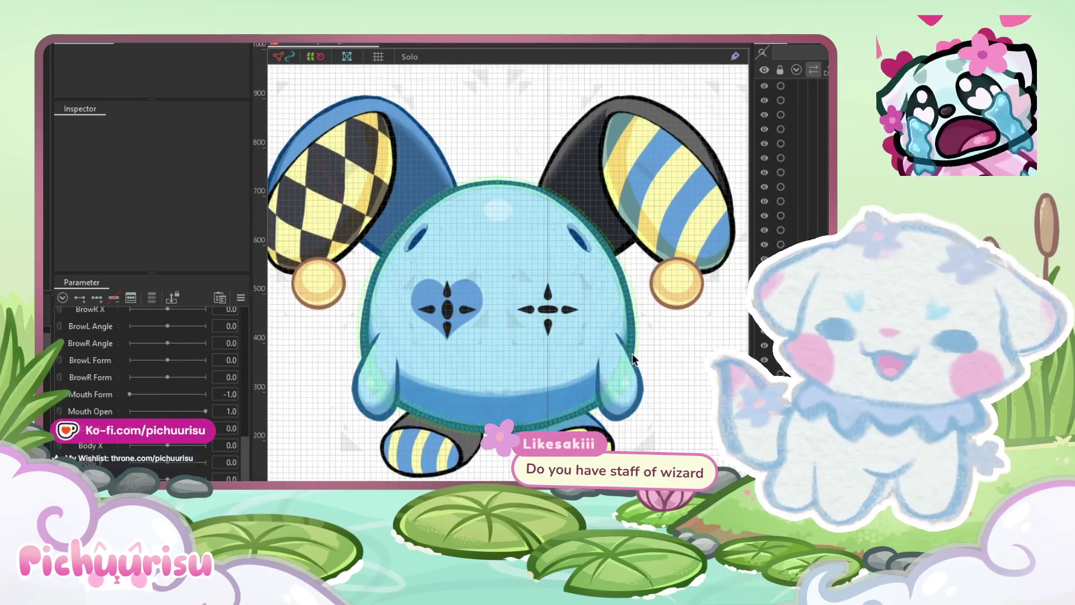
scroll(633, 359, down, 2)
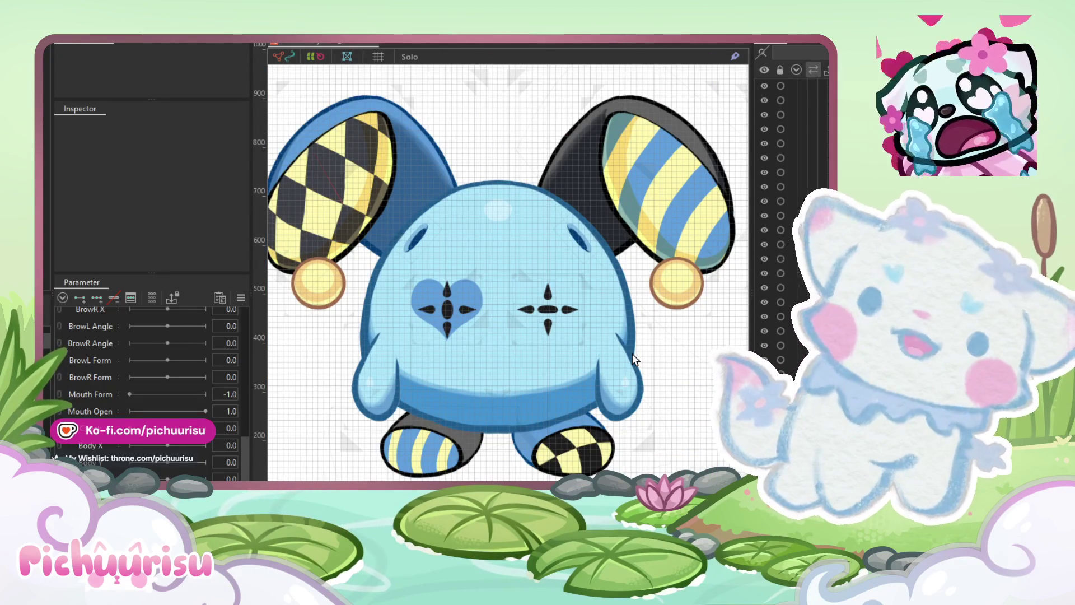
scroll(614, 362, up, 2)
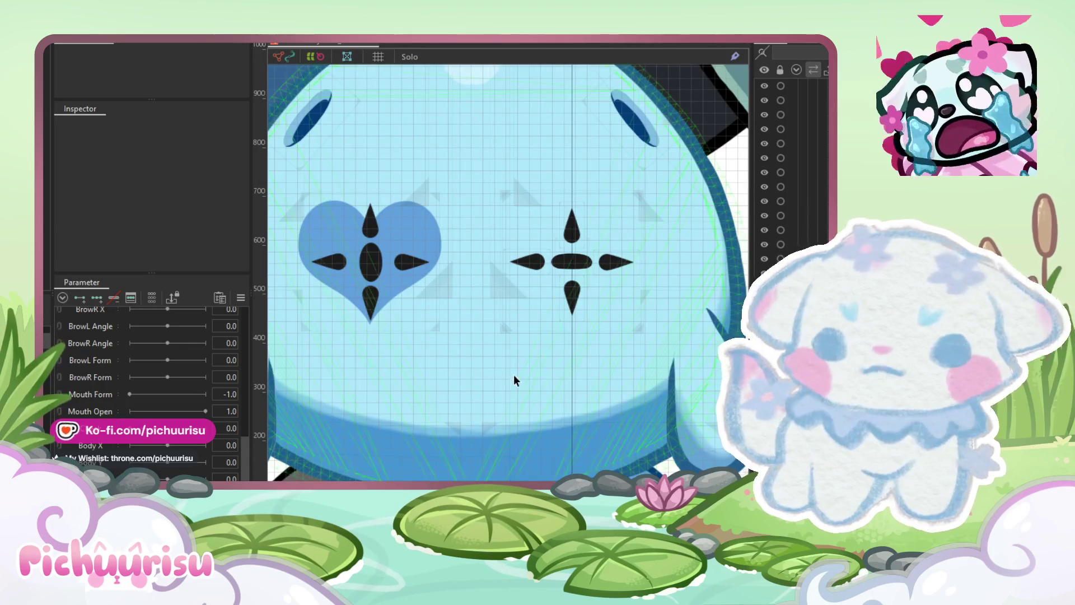
scroll(456, 316, down, 5)
scroll(455, 317, down, 1)
scroll(599, 318, up, 3)
scroll(601, 323, down, 3)
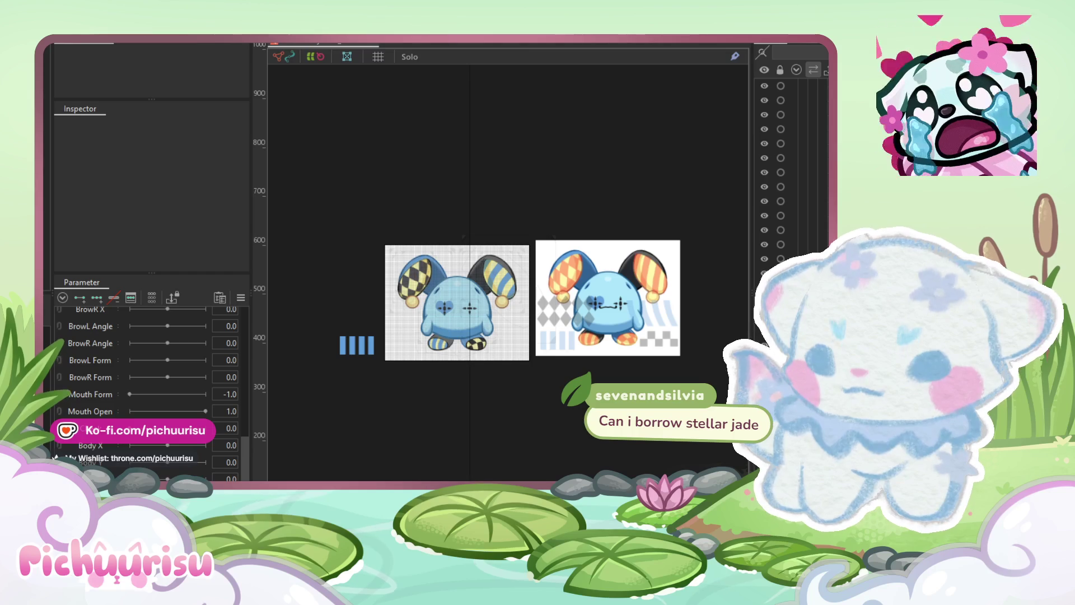
Step: Select the Layer 3 mesh on the jester, zooming and shifting the canvas slightly right
click(389, 250)
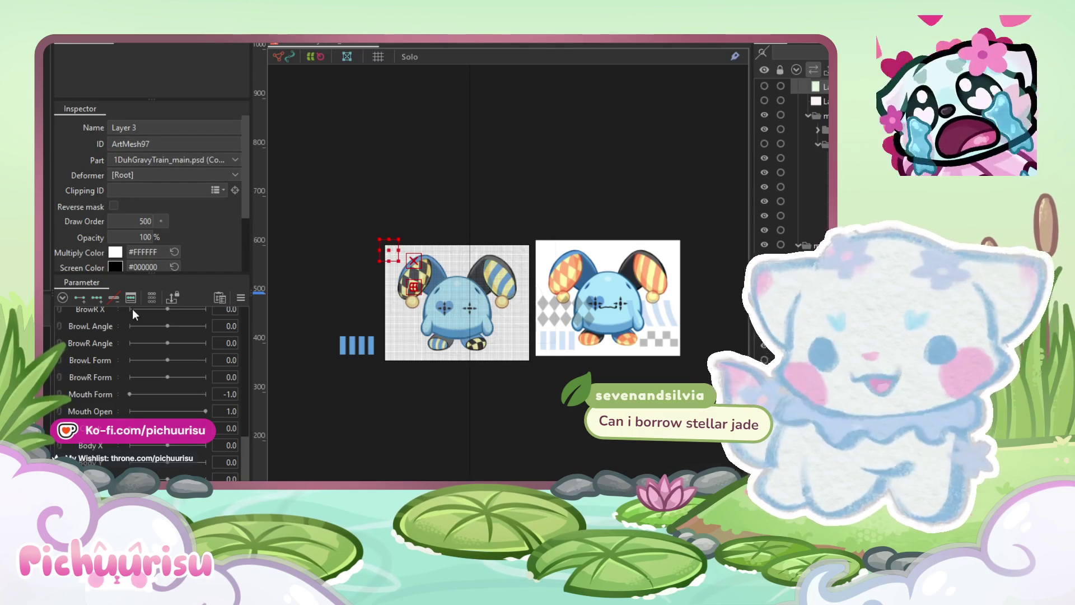
scroll(463, 290, up, 3)
drag(568, 470, 570, 470)
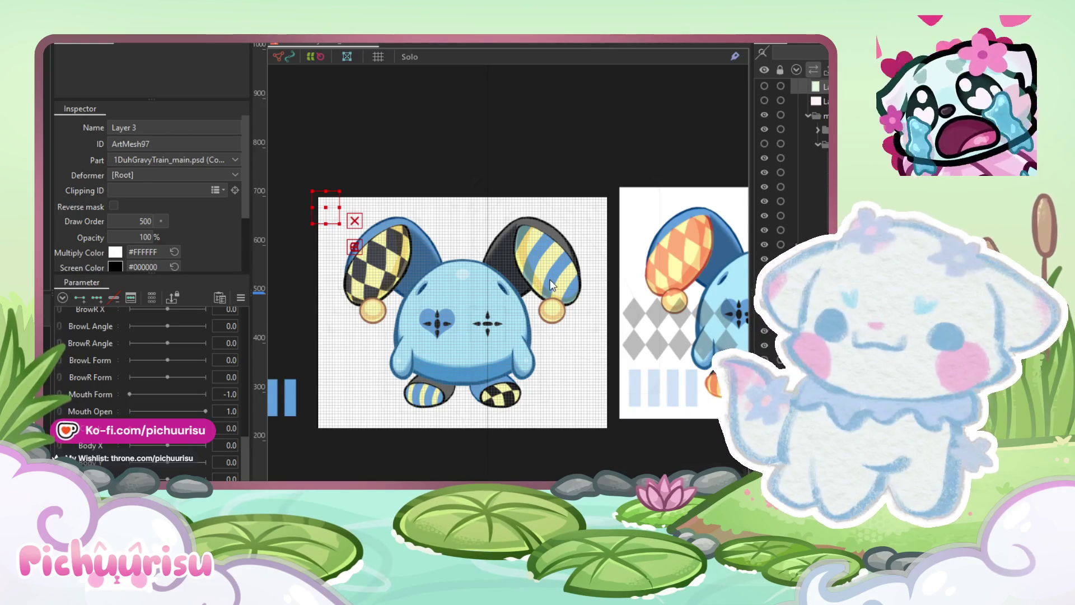
Step: In the other model's document, select the '1bmouth moves Copy' mouth expression sheet mesh
key(ctrl+Tab)
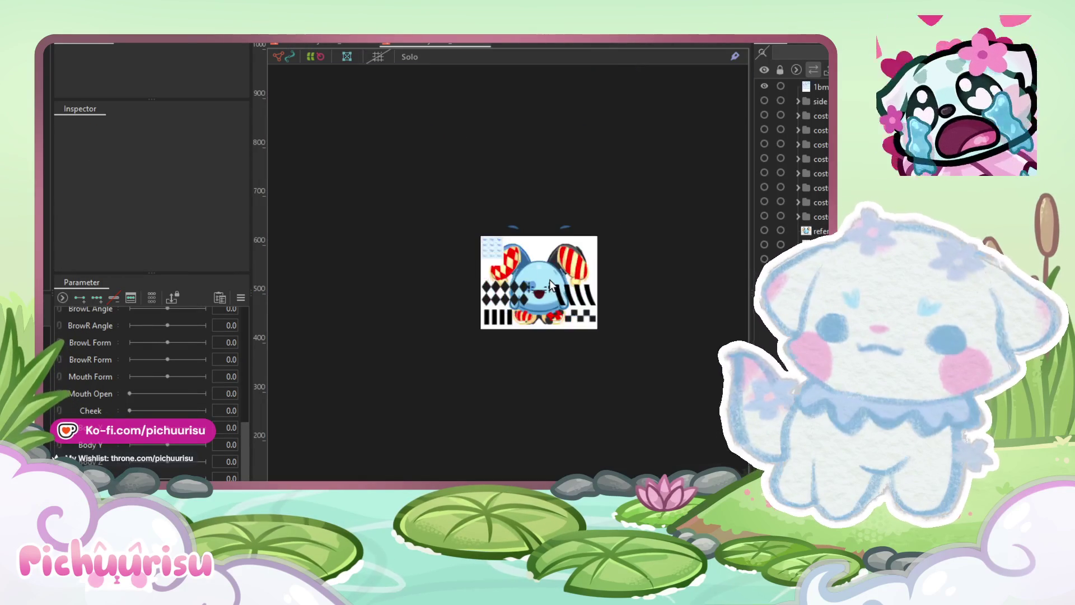
scroll(478, 237, up, 3)
click(421, 217)
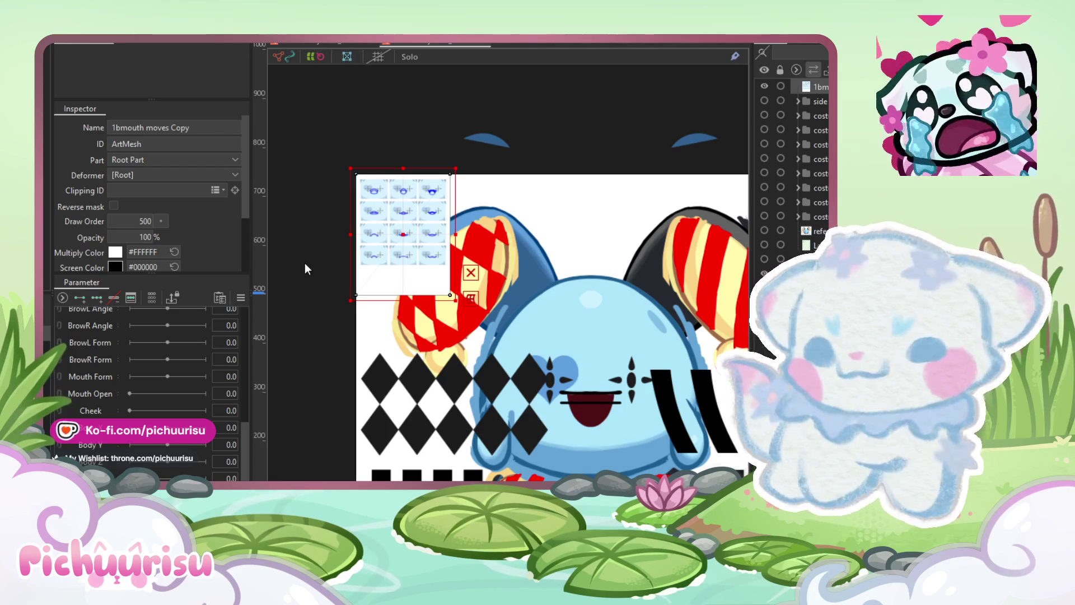
scroll(395, 238, down, 5)
click(421, 216)
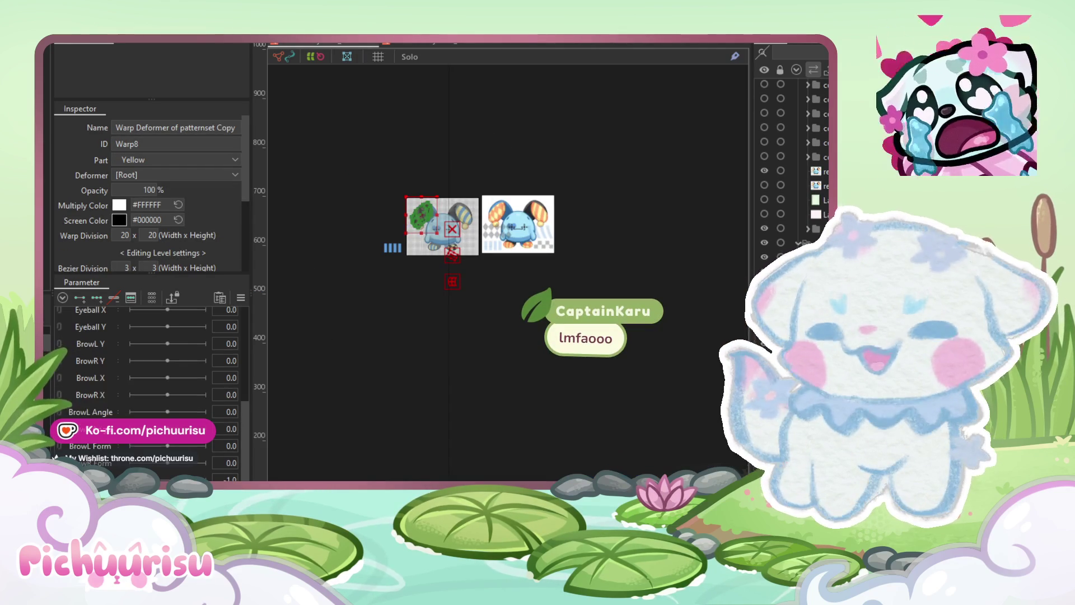
click(504, 355)
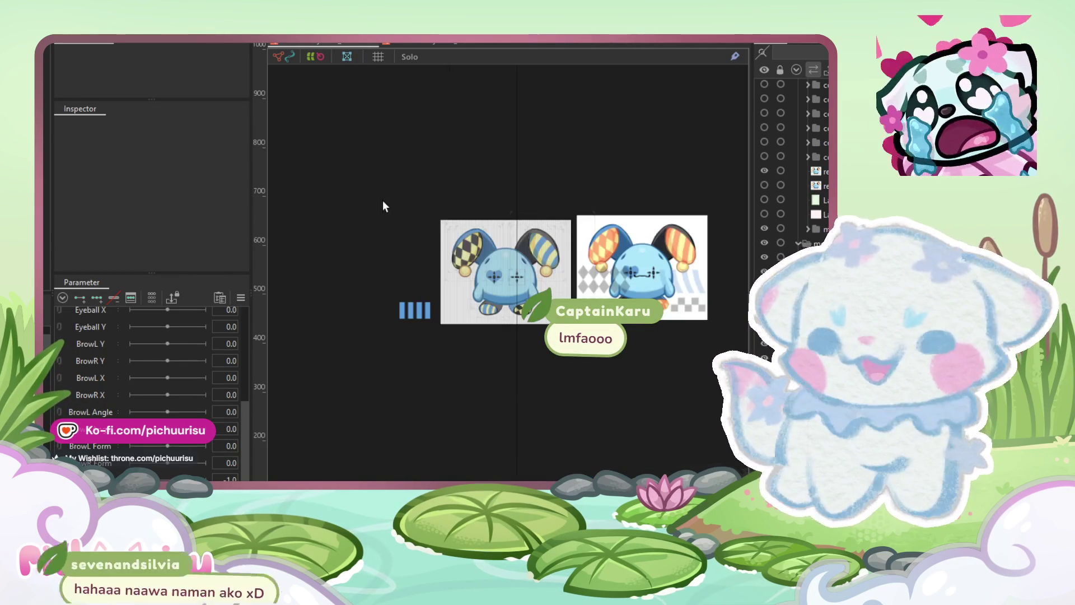
Step: Bring the jester models into view and select the copied mouth sheet mesh (ArtMesh103)
scroll(382, 202, up, 3)
scroll(502, 275, up, 3)
drag(493, 280, 463, 319)
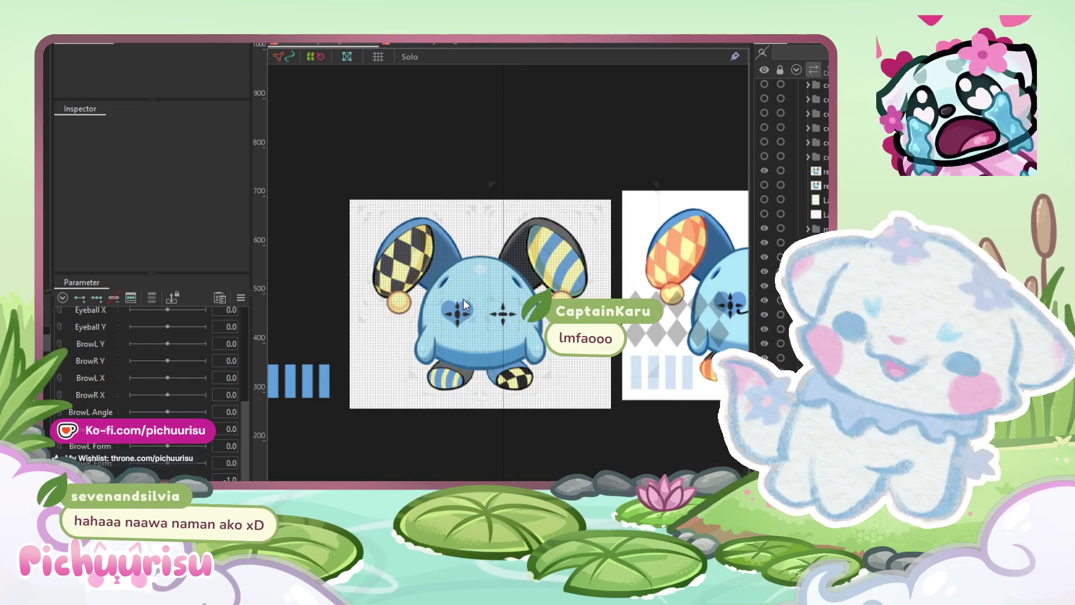
click(398, 256)
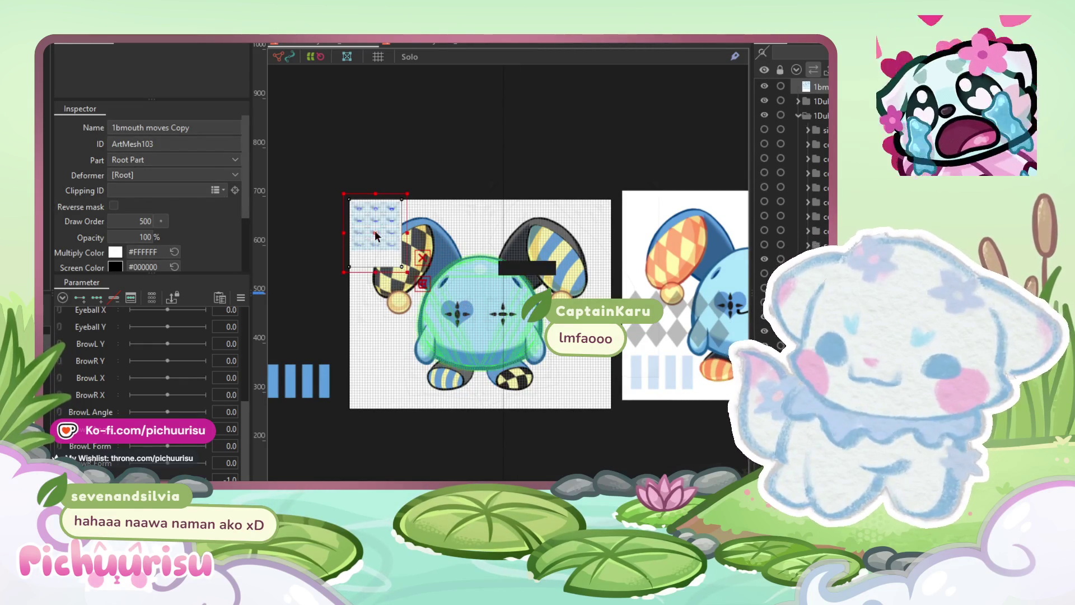
scroll(470, 50, up, 2)
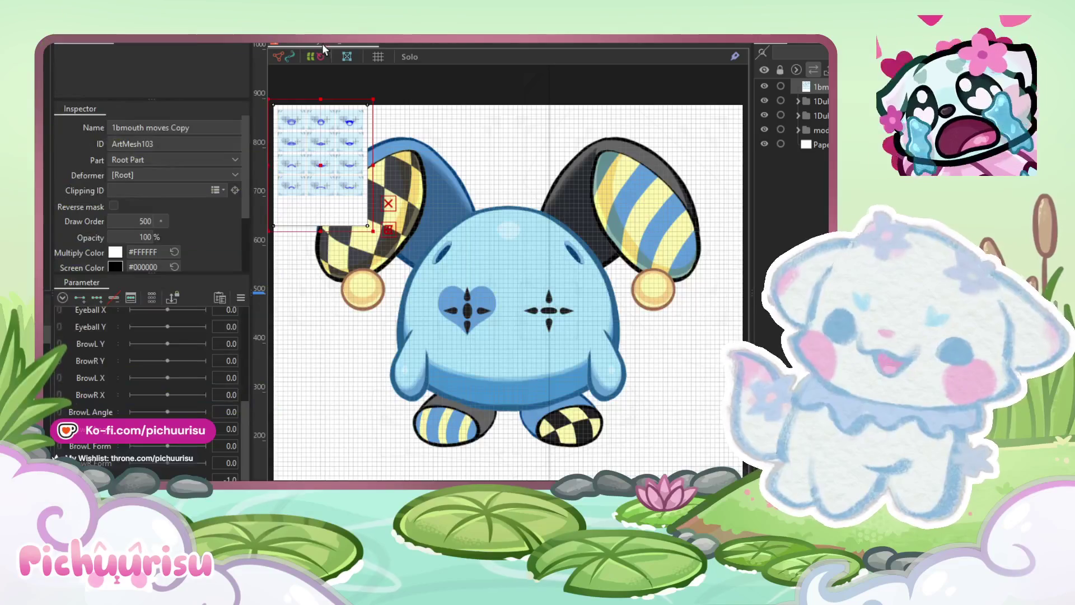
Step: Move the mouth sheet onto the jester's body, hide the grid, and enlarge the sheet
mouse_move(374, 107)
mouse_down()
mouse_move(488, 292)
mouse_move(686, 53)
mouse_up()
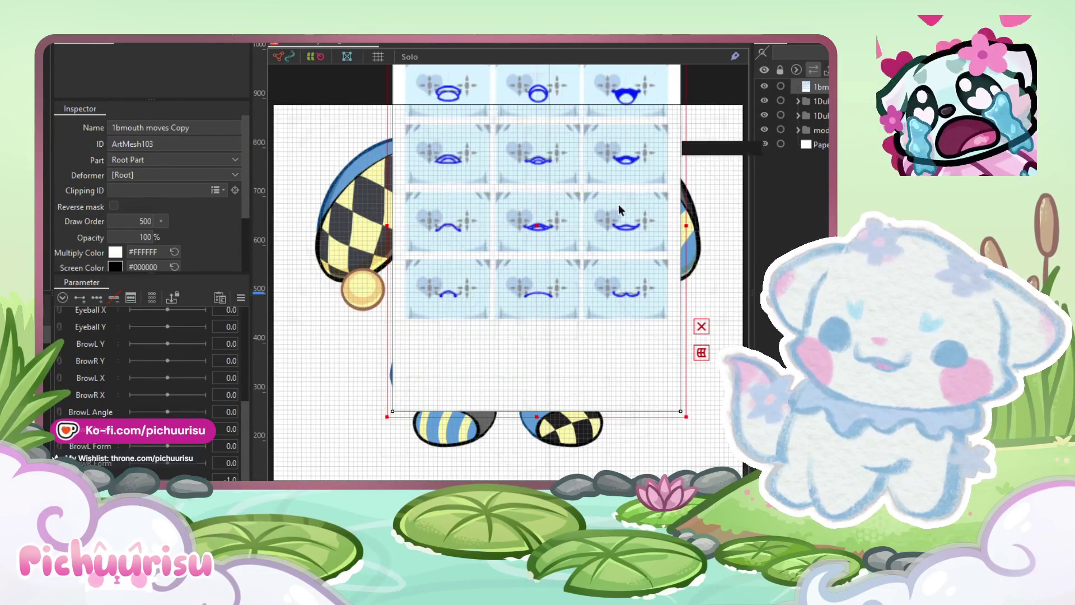
click(379, 57)
drag(480, 110, 452, 430)
mouse_move(359, 381)
mouse_down()
mouse_move(263, 124)
mouse_move(313, 291)
mouse_move(521, 392)
mouse_up()
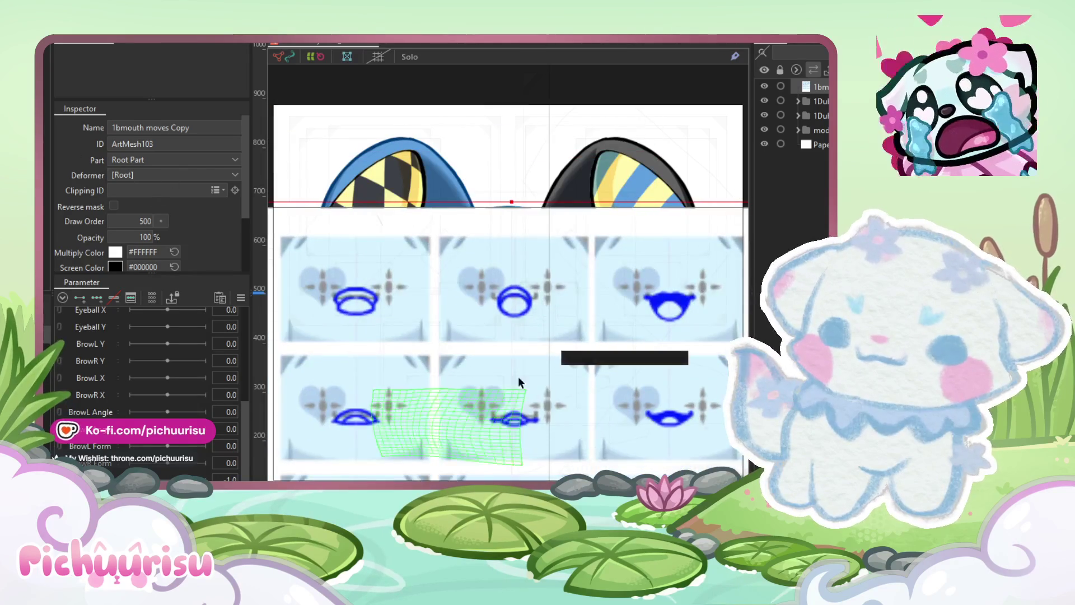
Step: Lower the mouth sheet's opacity to 60% and shift it up and slightly left
drag(519, 341, 451, 239)
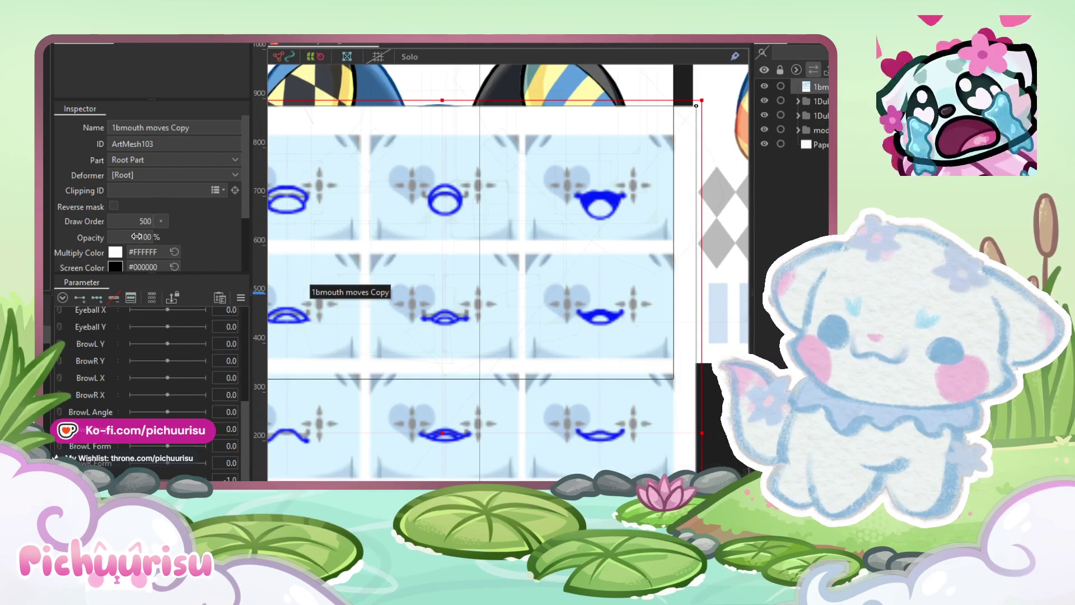
drag(136, 237, 126, 237)
mouse_move(360, 408)
mouse_down()
mouse_move(331, 338)
mouse_move(340, 320)
mouse_up()
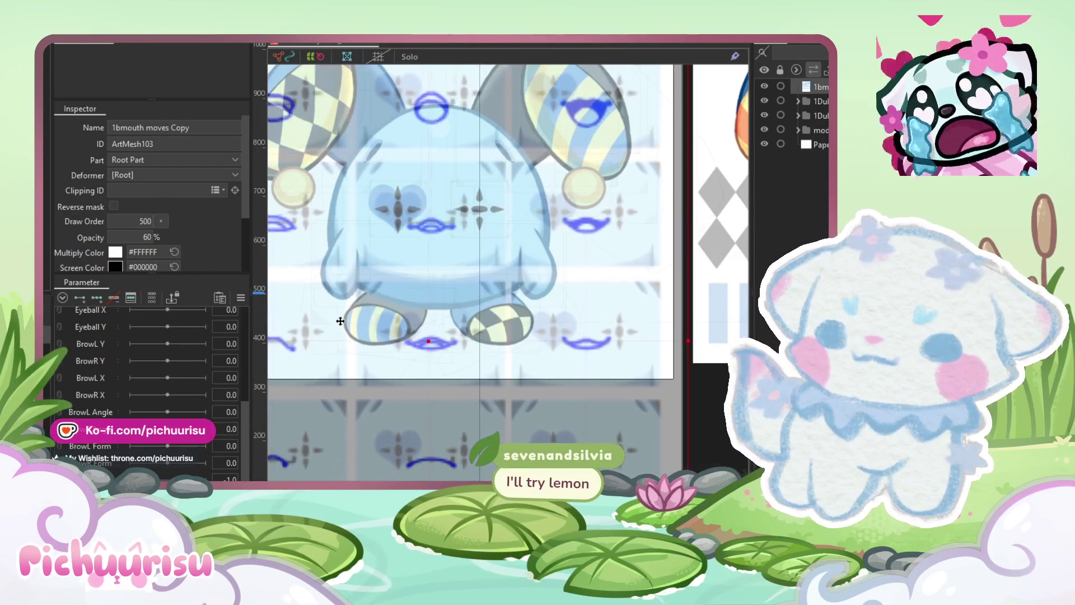
Step: Enlarge the translucent mouth sheet over the model and nudge it lower-left
scroll(448, 313, down, 3)
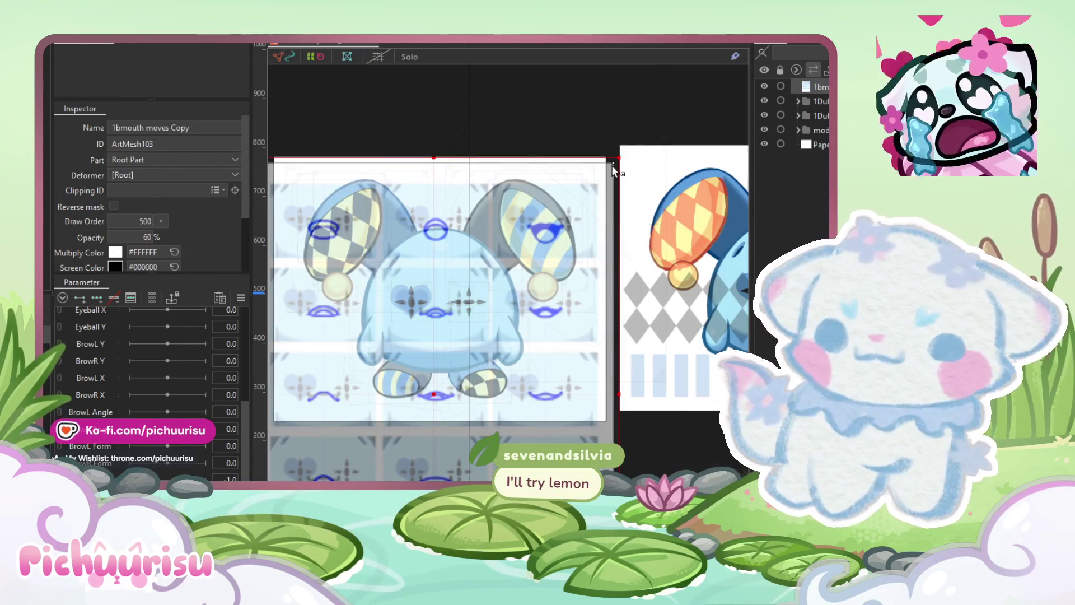
mouse_move(613, 168)
mouse_down()
mouse_move(617, 245)
mouse_move(578, 309)
mouse_up()
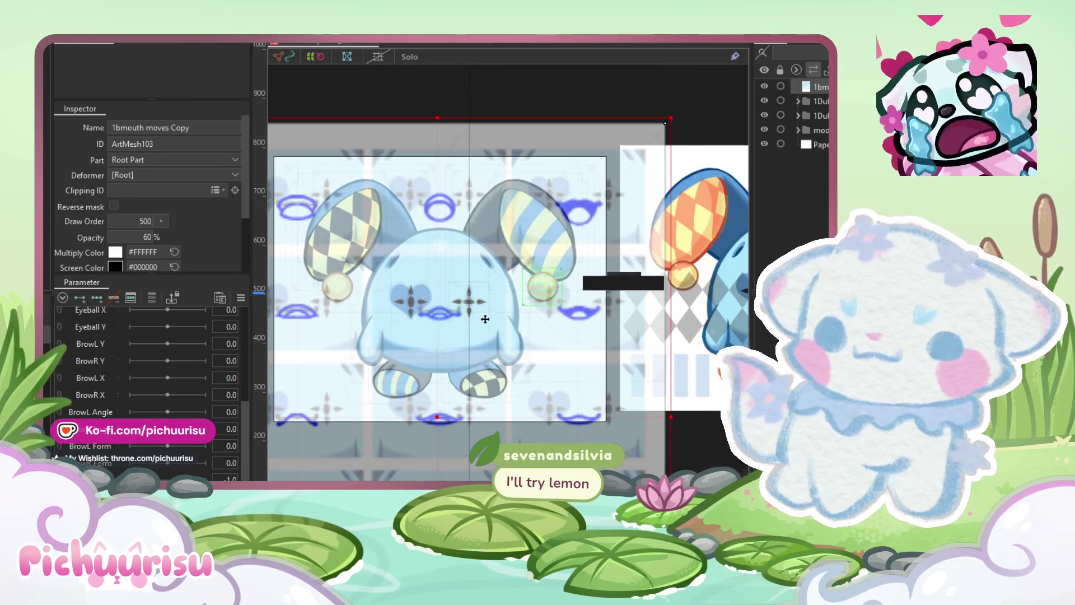
scroll(517, 317, up, 6)
mouse_move(435, 299)
mouse_down()
mouse_move(347, 304)
mouse_move(391, 343)
mouse_move(426, 315)
mouse_up()
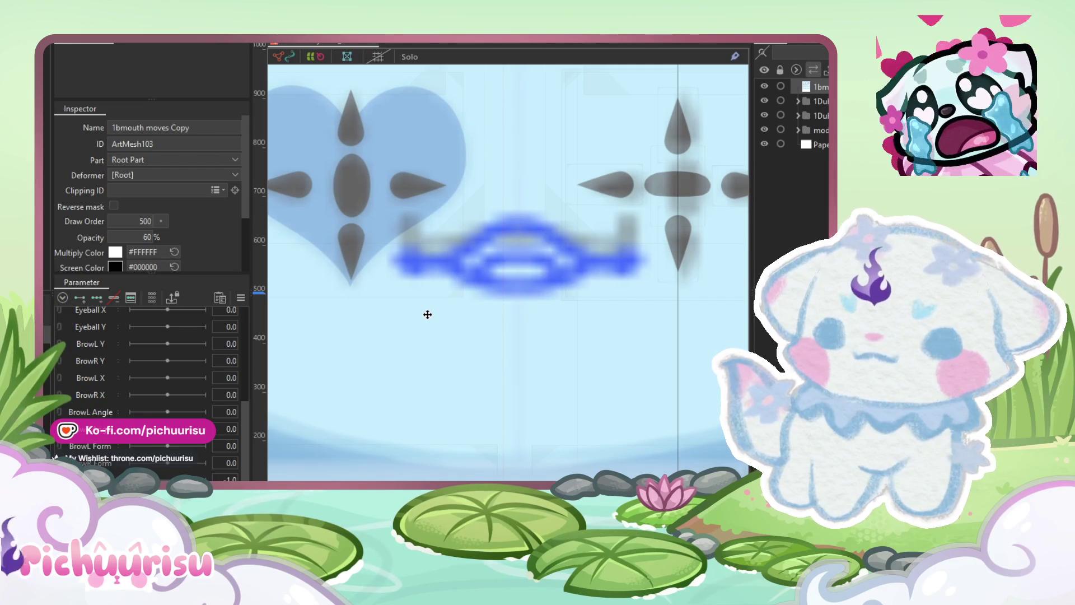
drag(426, 314, 420, 313)
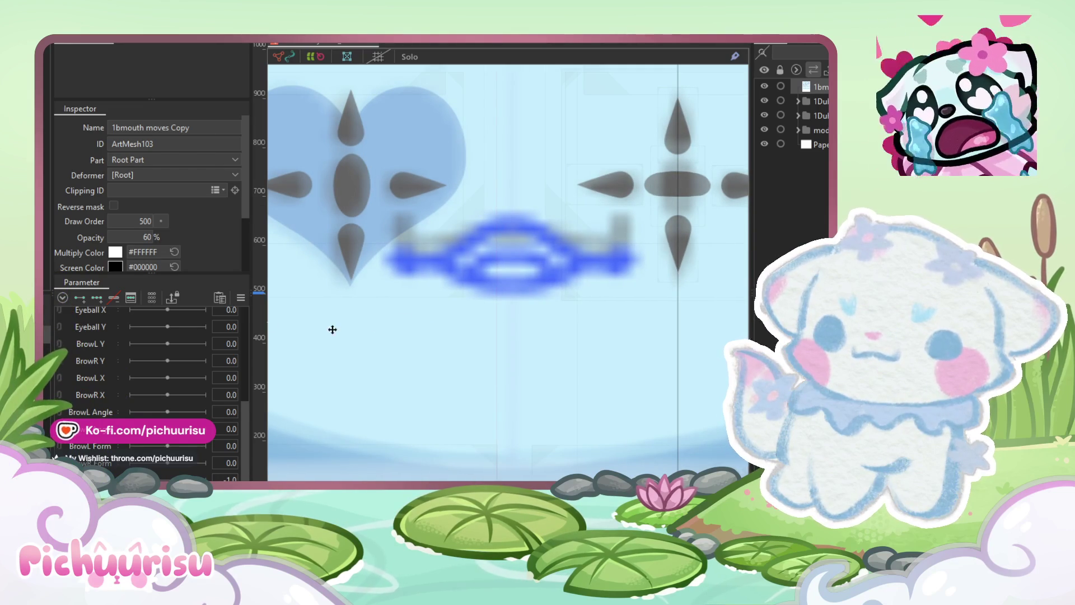
scroll(167, 433, up, 5)
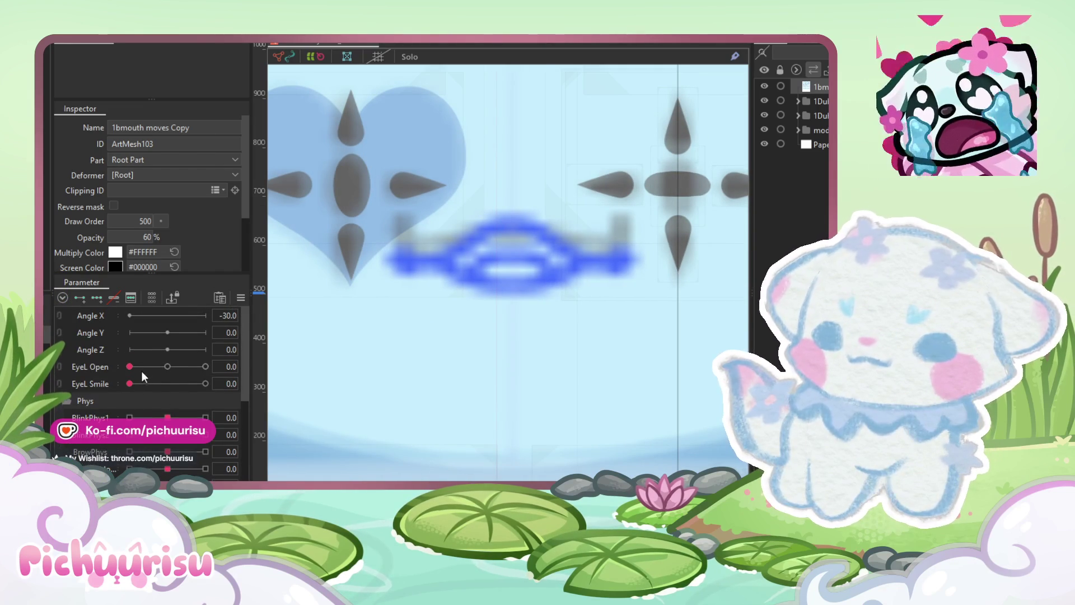
Step: Set EyeL Open to 1.0, then shrink the mouth sheet and raise it over the face
click(206, 366)
drag(501, 380, 496, 381)
scroll(497, 381, down, 5)
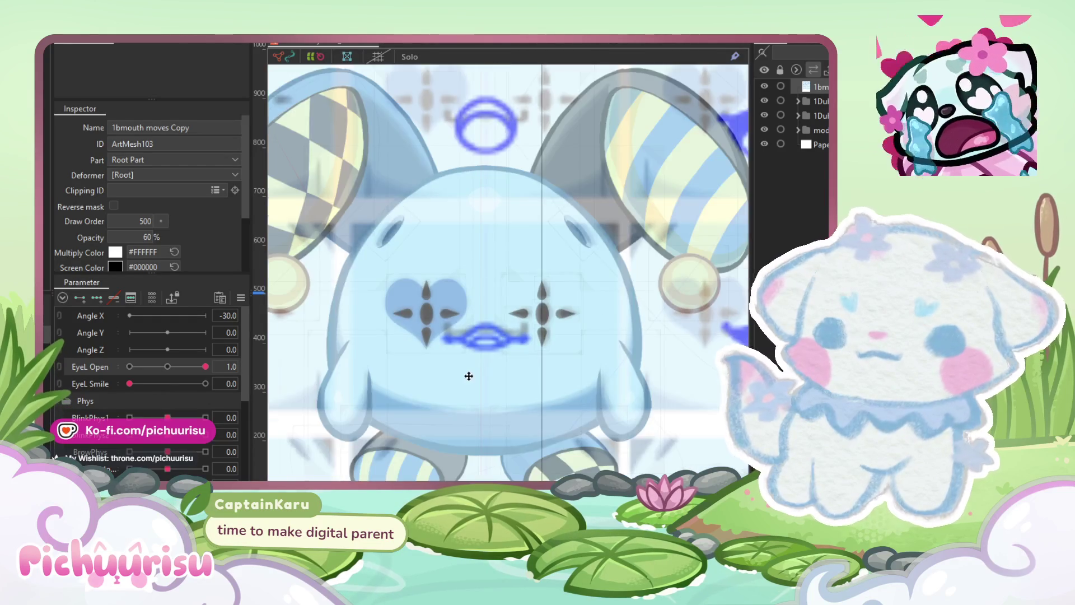
scroll(628, 222, up, 2)
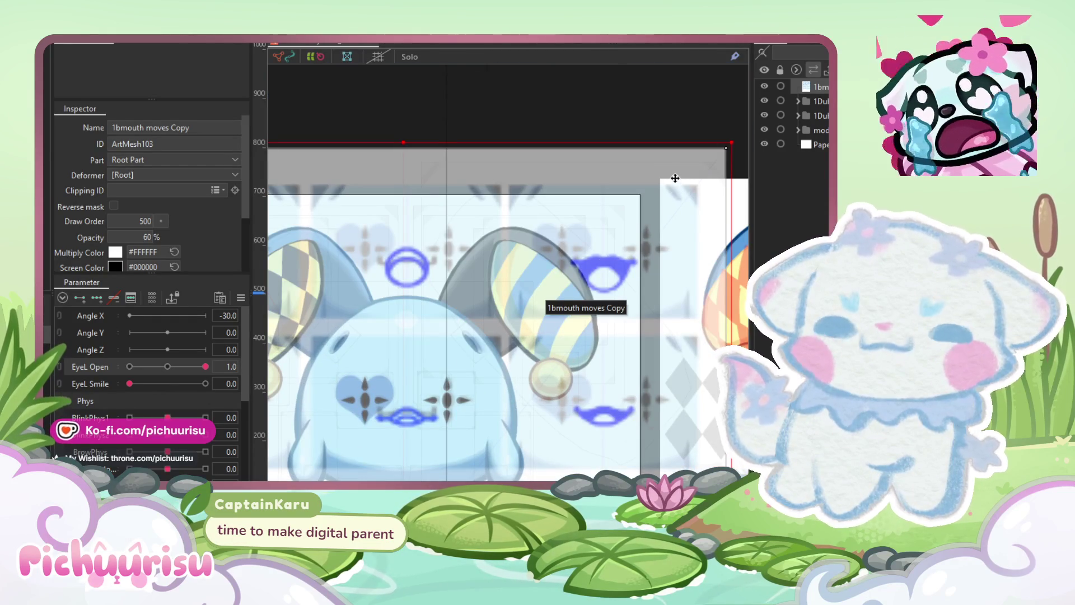
mouse_move(726, 154)
mouse_down()
mouse_move(689, 180)
mouse_move(701, 176)
mouse_up()
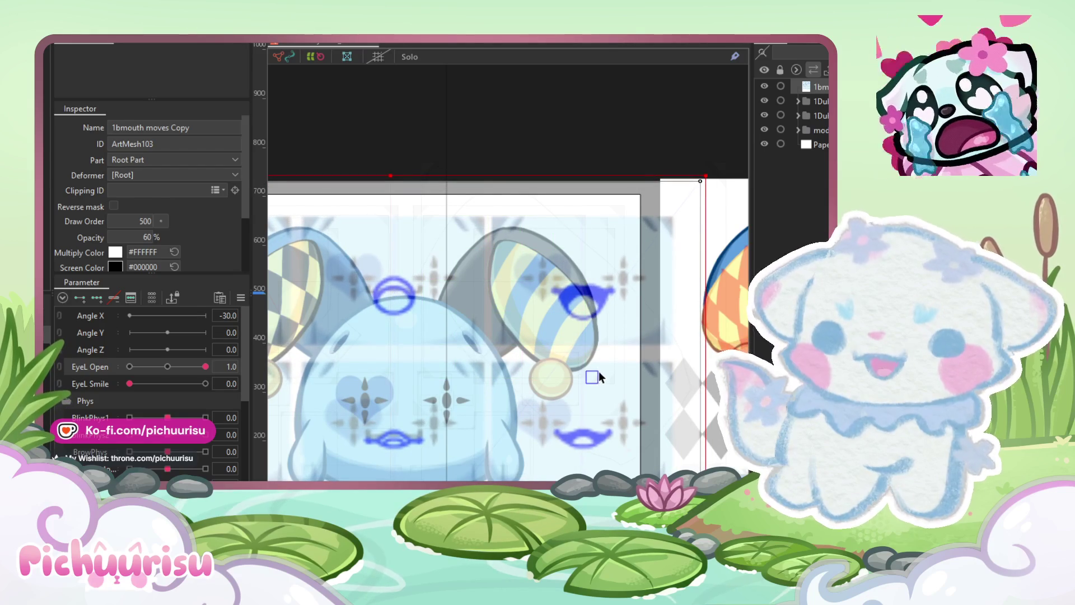
drag(649, 385, 660, 362)
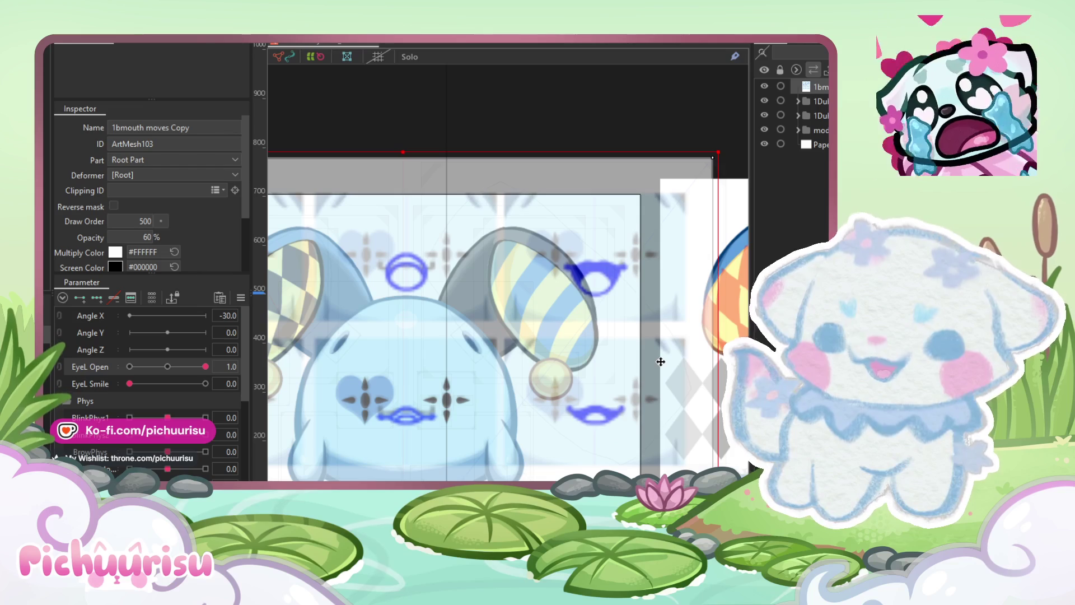
scroll(428, 408, up, 5)
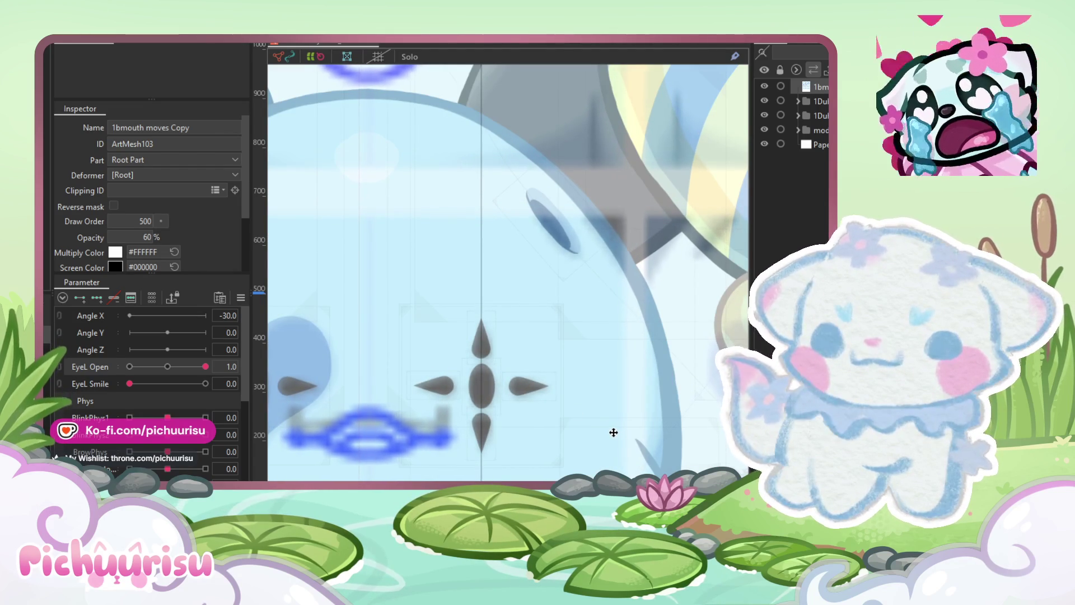
scroll(610, 390, down, 2)
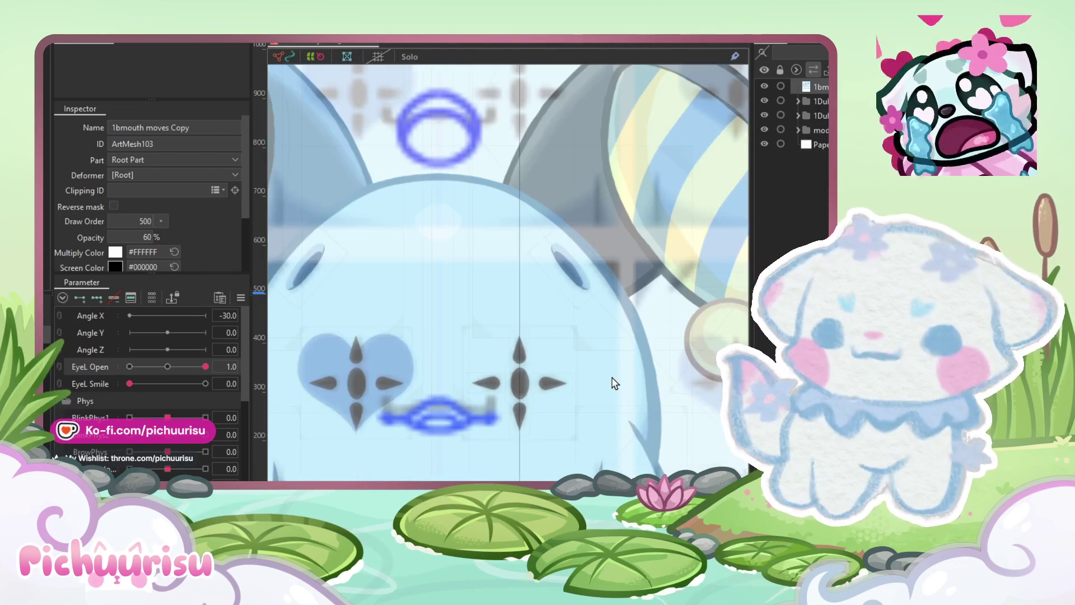
Step: Nudge the mouth ring slightly right and set EyeL Open to 1.0
scroll(614, 383, down, 4)
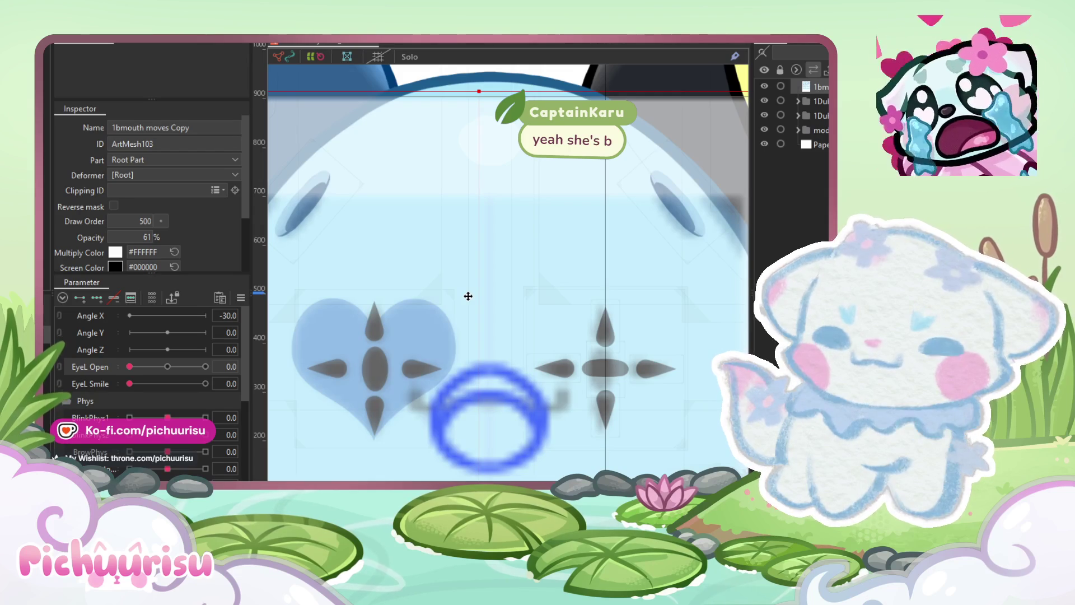
drag(465, 295, 468, 295)
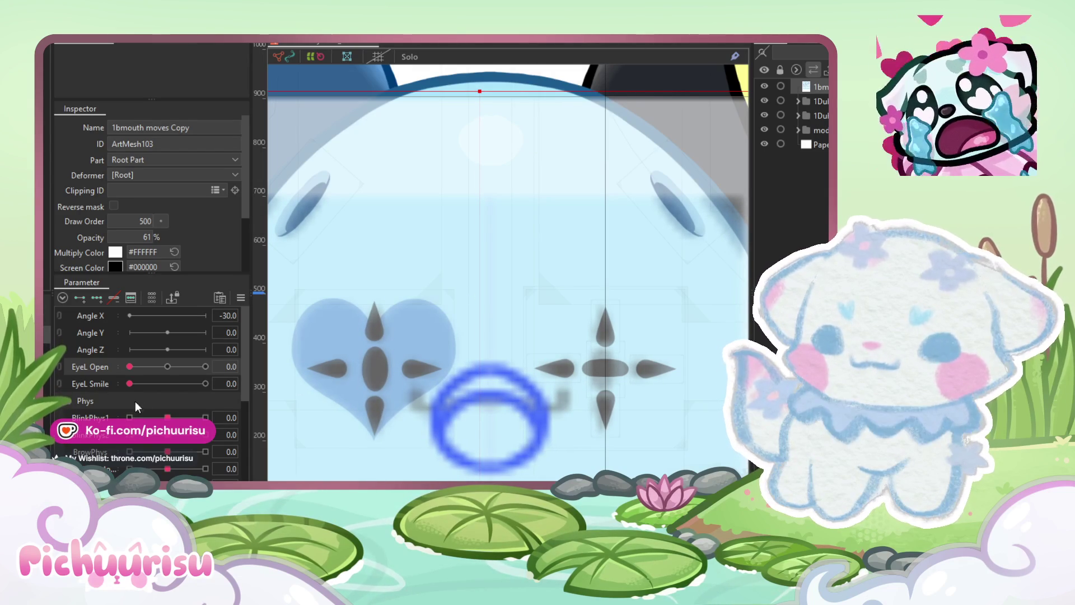
click(206, 366)
drag(648, 444, 647, 442)
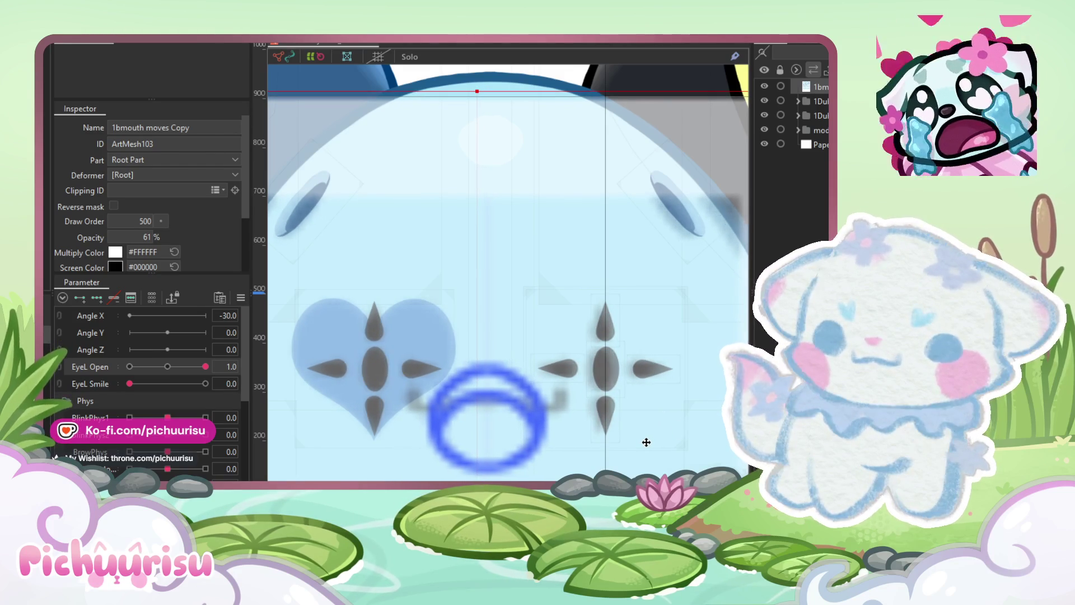
scroll(484, 432, down, 5)
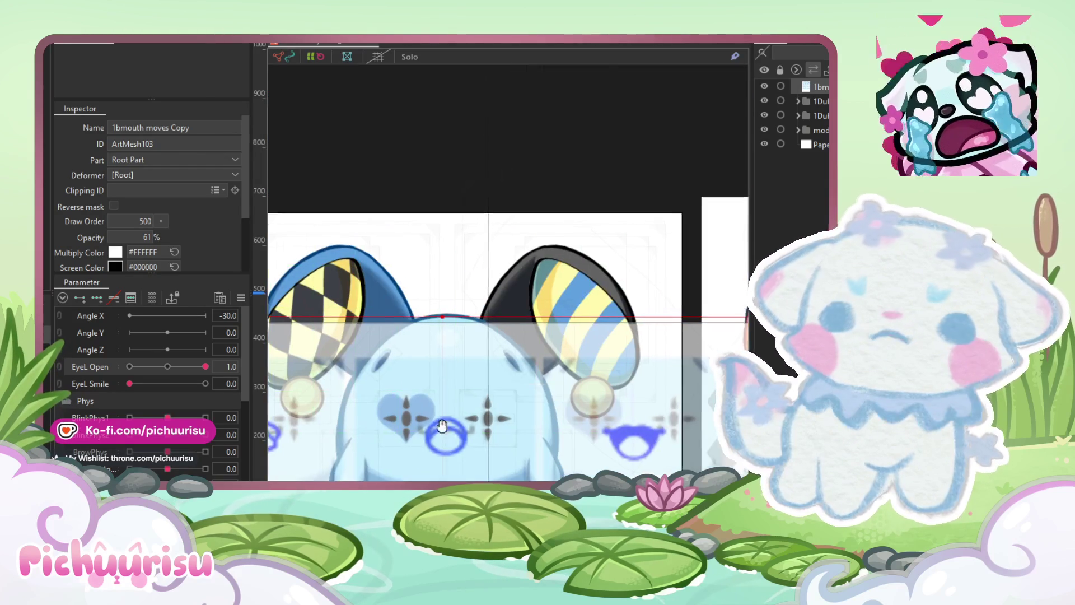
scroll(552, 340, down, 3)
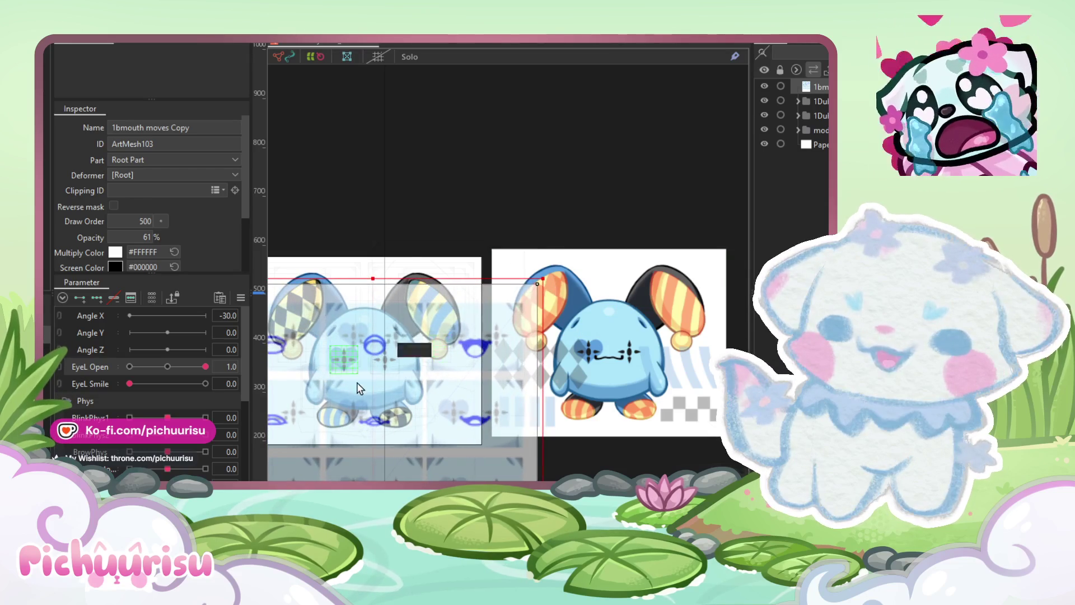
scroll(420, 364, up, 5)
scroll(556, 401, up, 5)
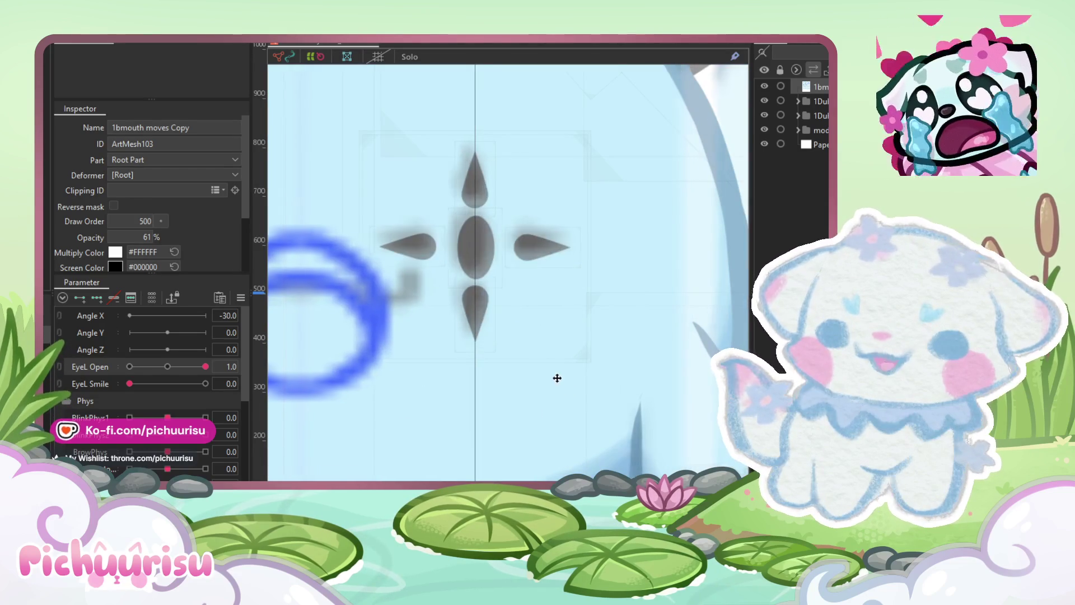
scroll(621, 370, down, 2)
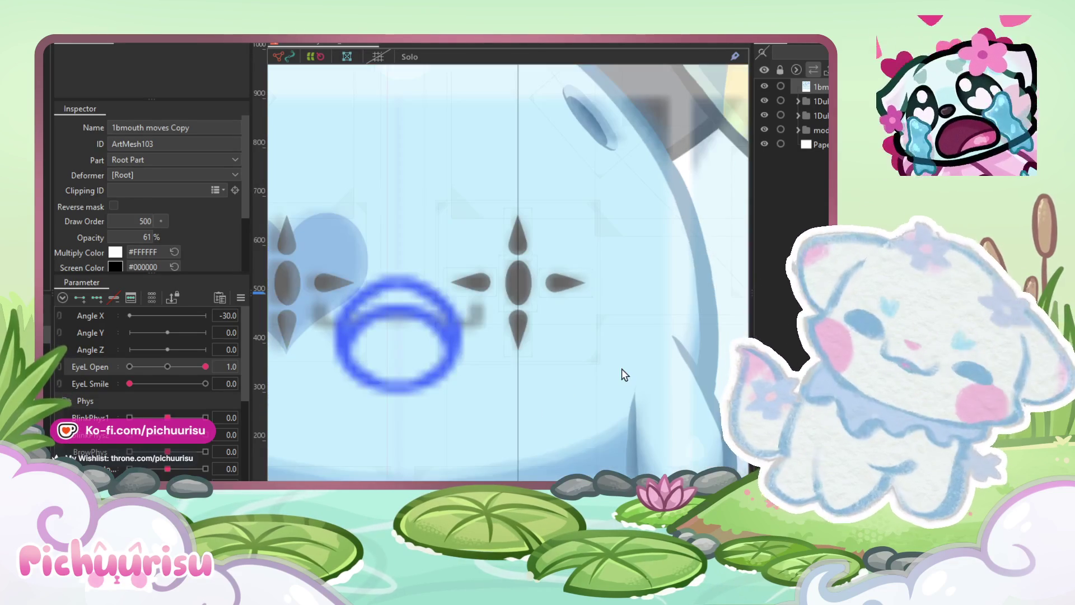
scroll(621, 369, down, 3)
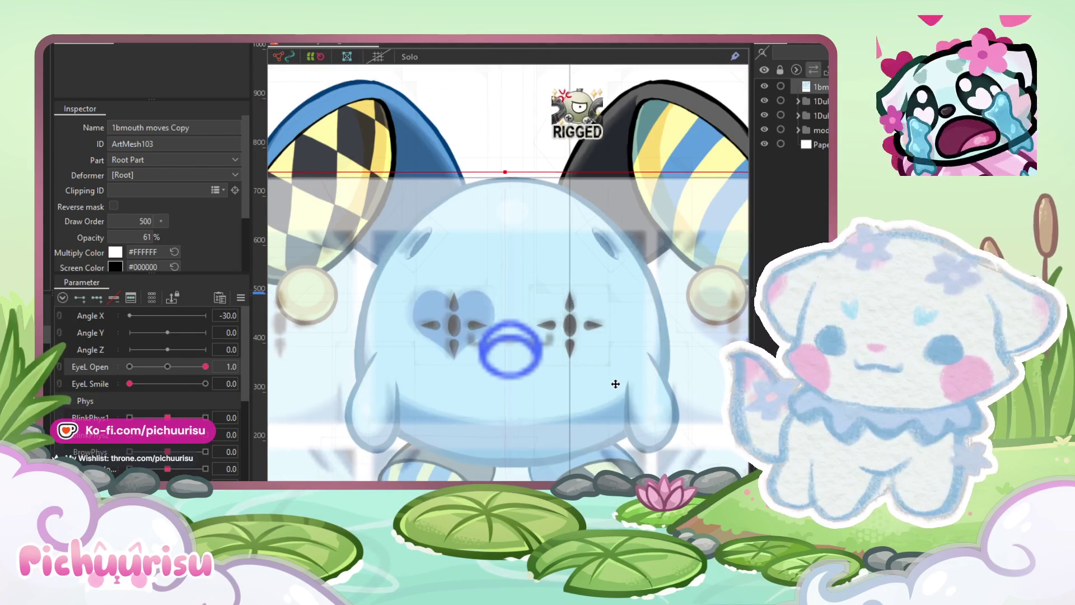
scroll(619, 385, down, 5)
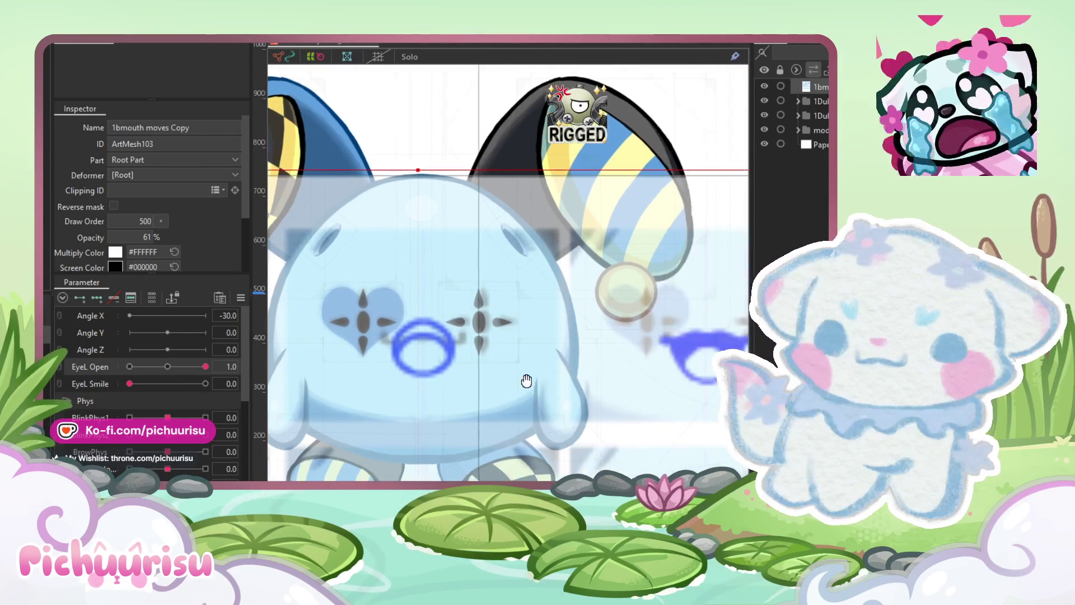
Step: Shrink the reference overlay slightly and move it up so the round mouth sits between the eyes
drag(692, 274, 688, 277)
scroll(460, 353, up, 5)
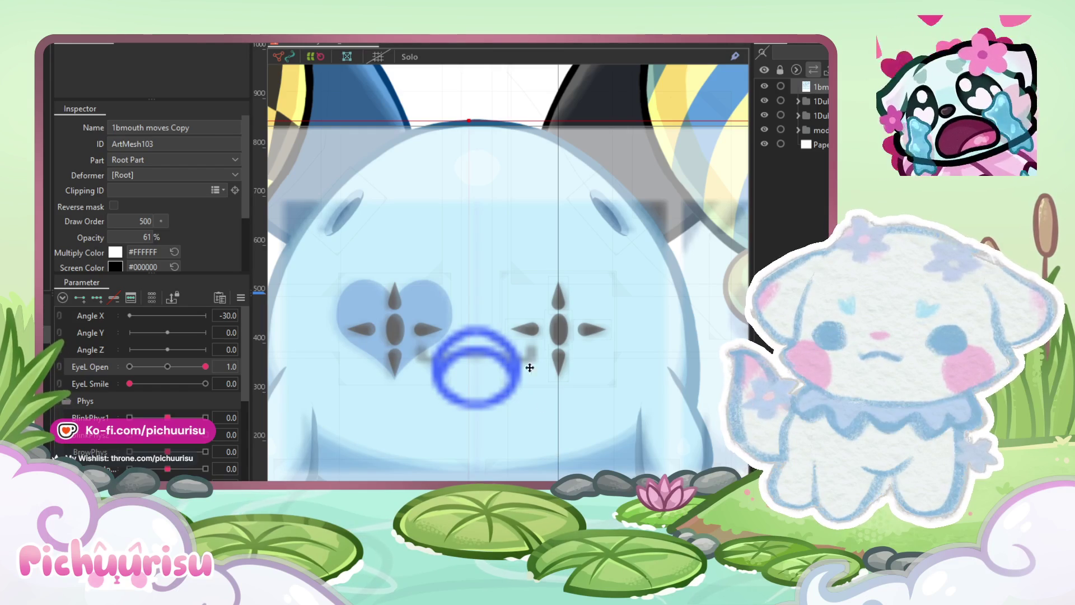
scroll(542, 407, down, 5)
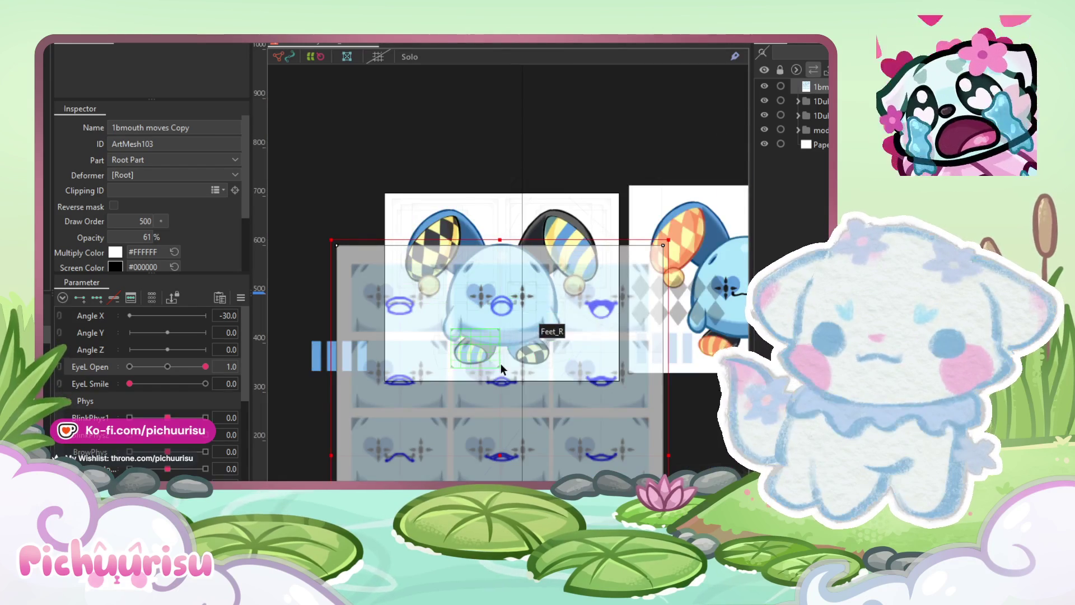
scroll(501, 367, up, 2)
mouse_move(501, 437)
mouse_down()
mouse_move(497, 239)
mouse_move(501, 269)
mouse_move(519, 253)
mouse_move(516, 429)
mouse_up()
scroll(505, 274, up, 5)
scroll(506, 274, down, 5)
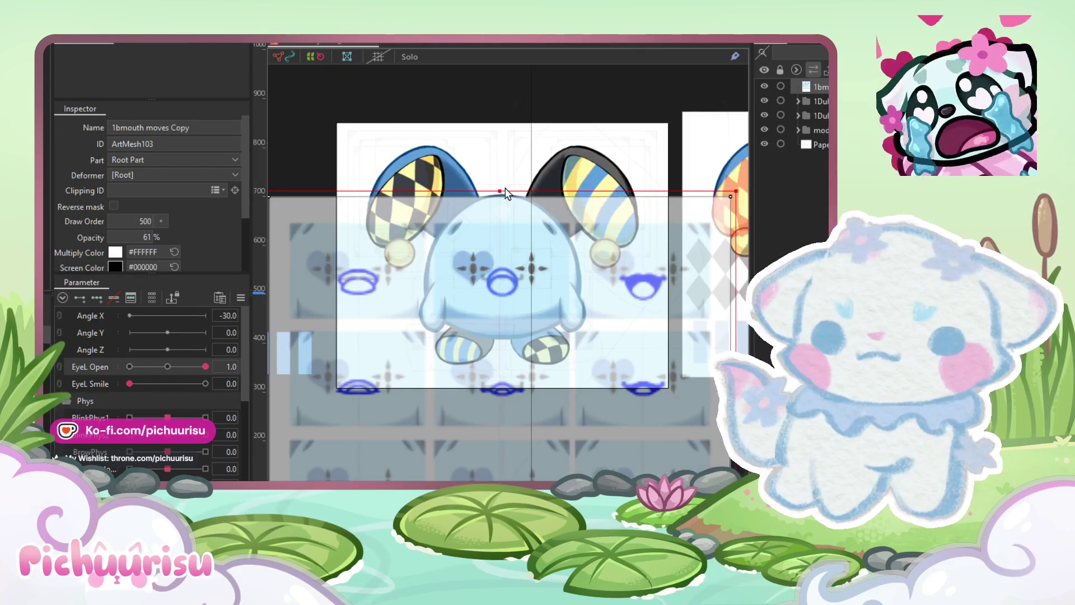
scroll(502, 182, down, 4)
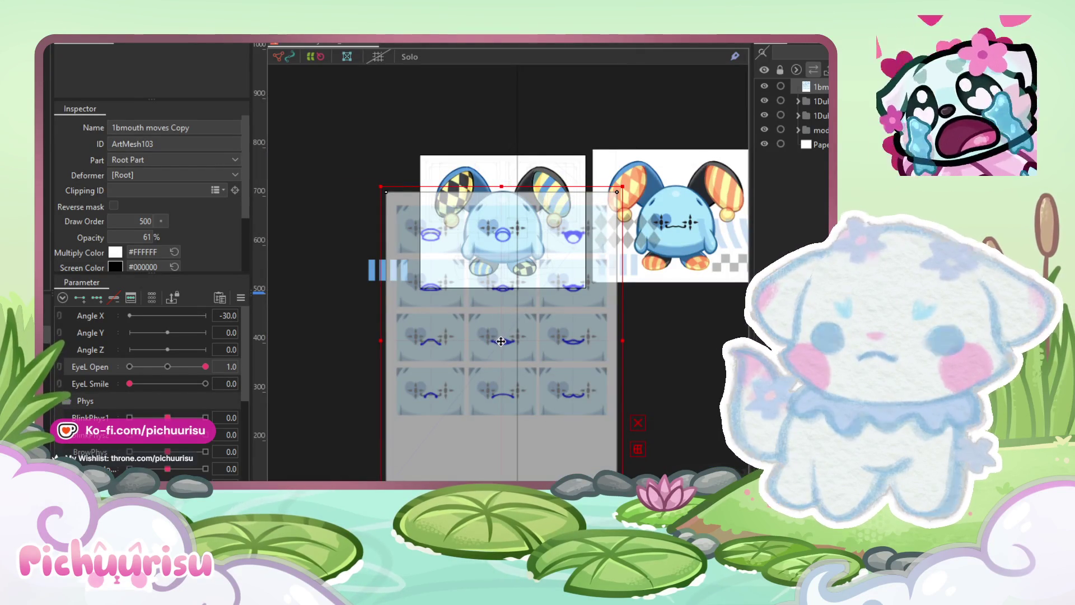
scroll(507, 232, up, 5)
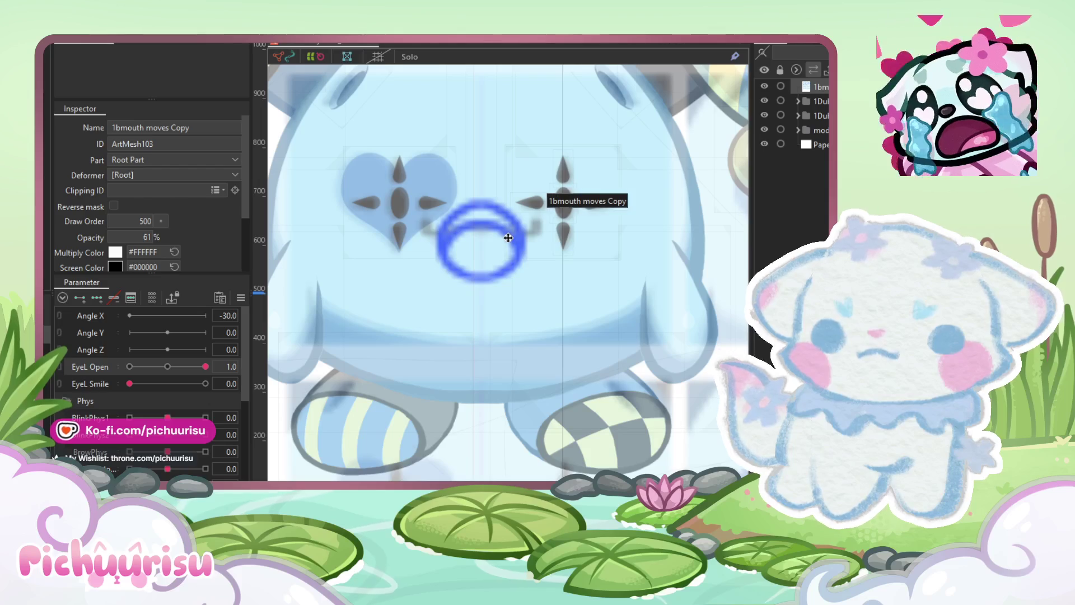
scroll(510, 237, down, 5)
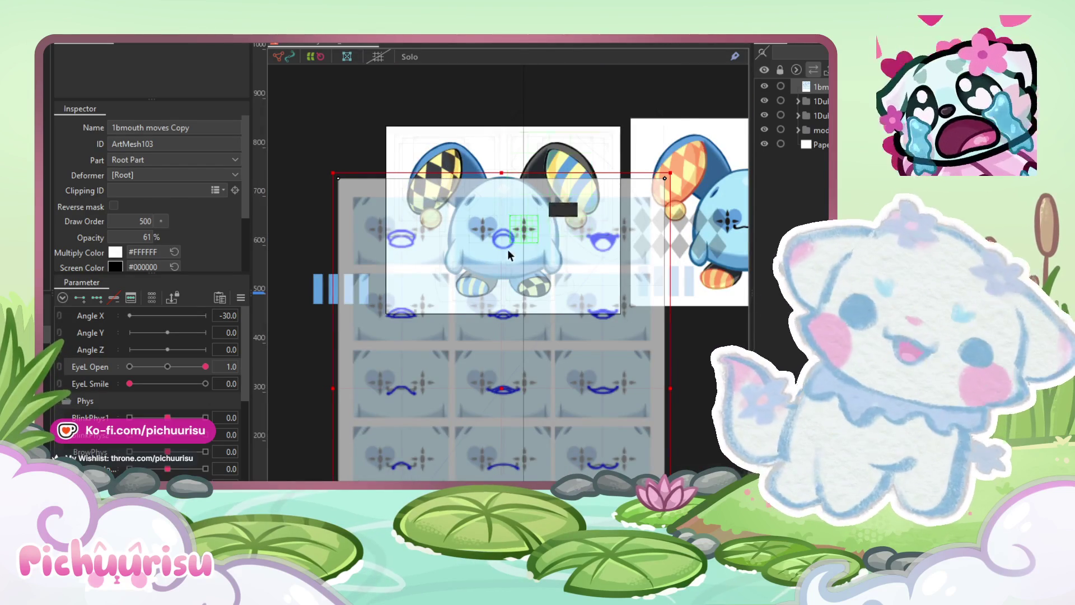
scroll(507, 247, up, 2)
drag(509, 261, 485, 267)
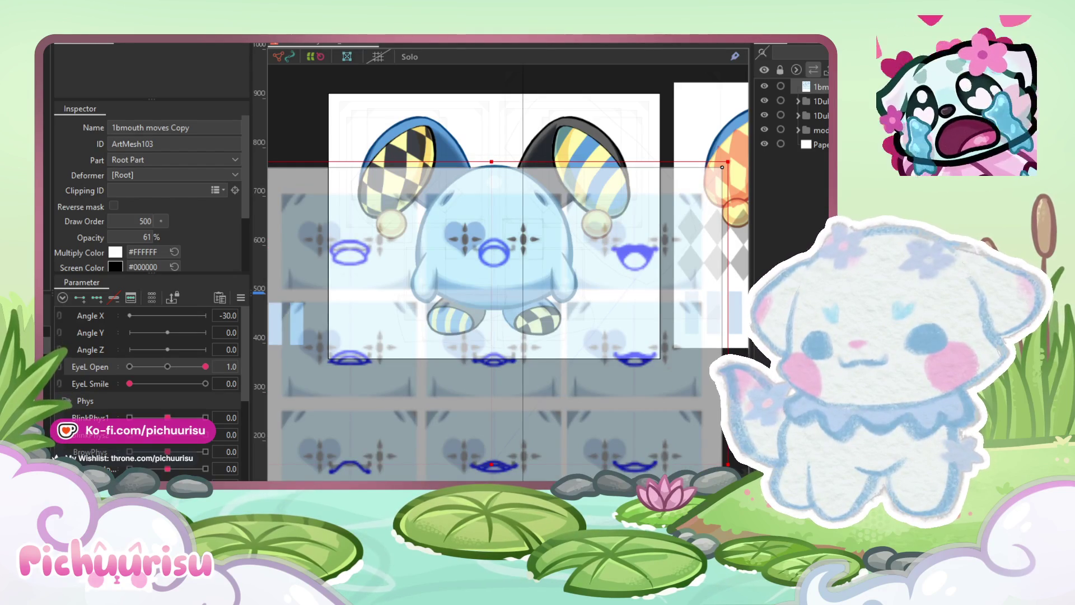
scroll(104, 440, down, 5)
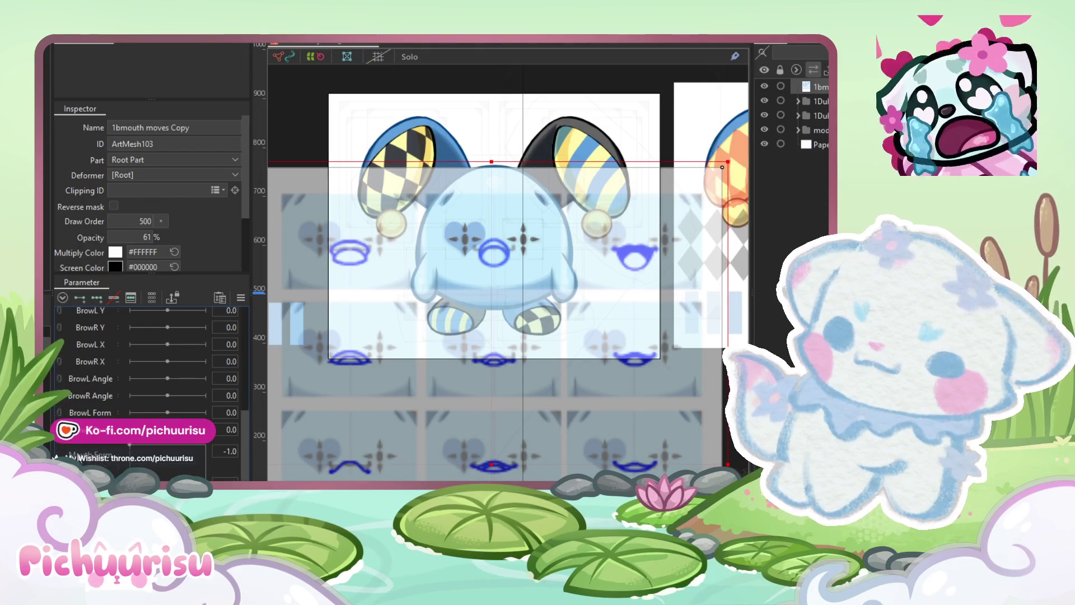
Step: Select the Mouth Form row in the Parameter panel, dismissing the File menu without choosing anything
click(57, 454)
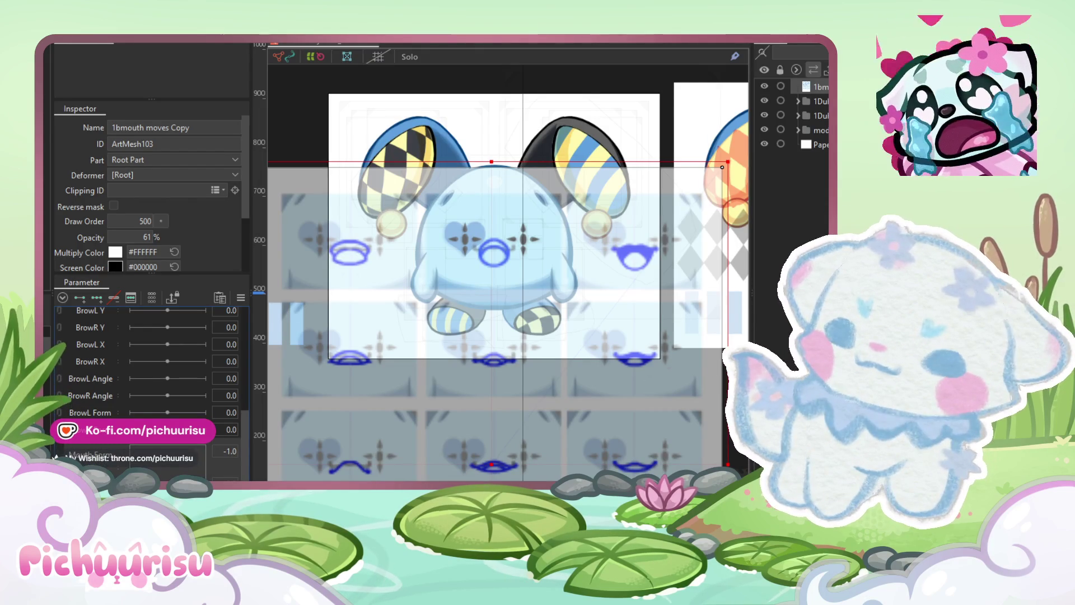
key(alt+f)
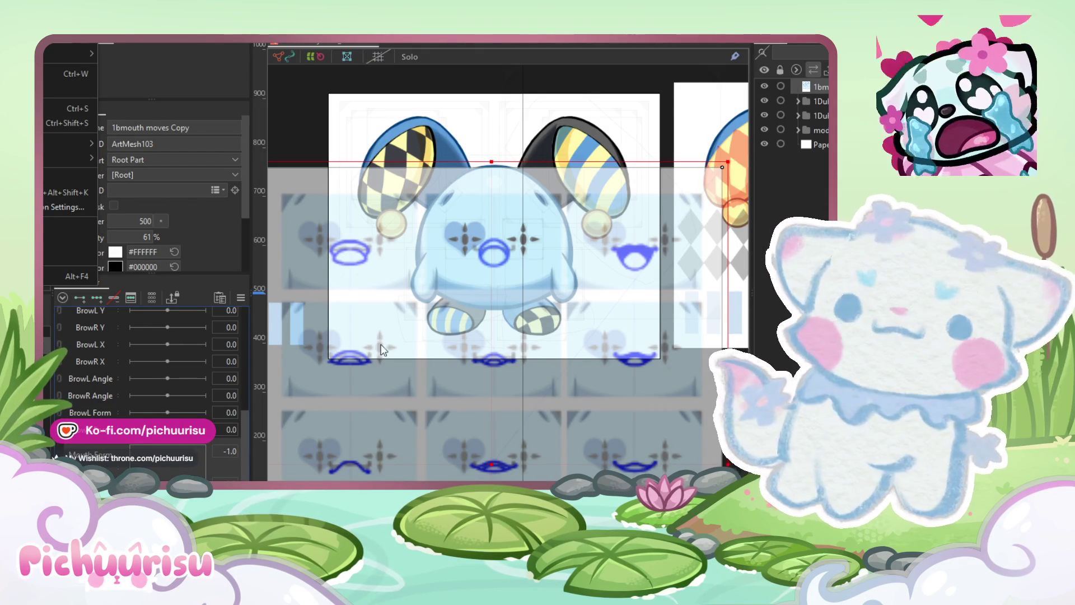
key(Escape)
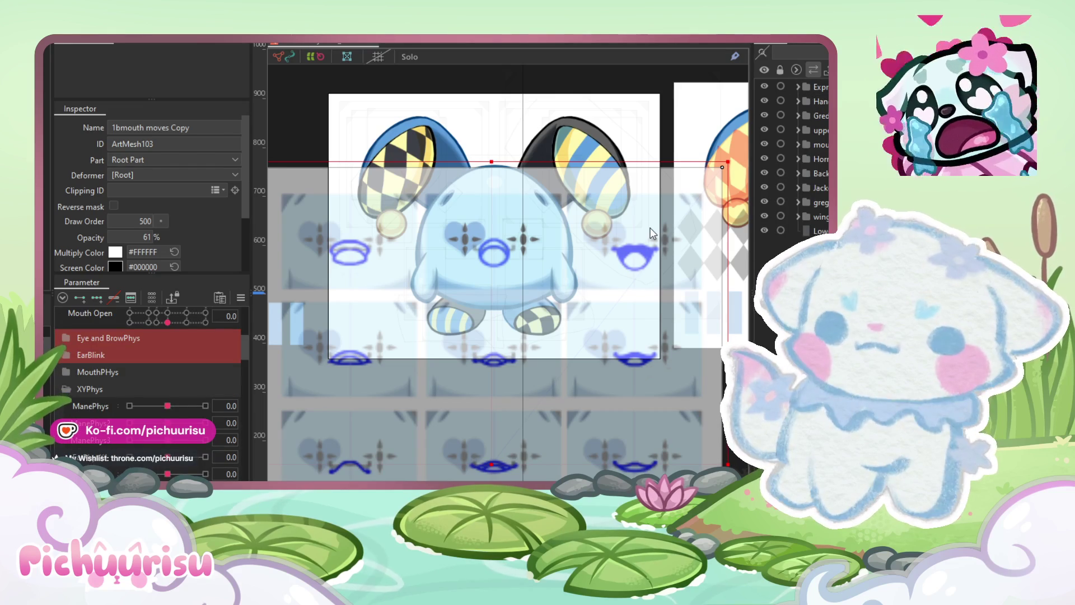
Step: Test the wolf's EarPhysZ1 ear physics and turn on the sparkle in its eyes
scroll(469, 138, up, 5)
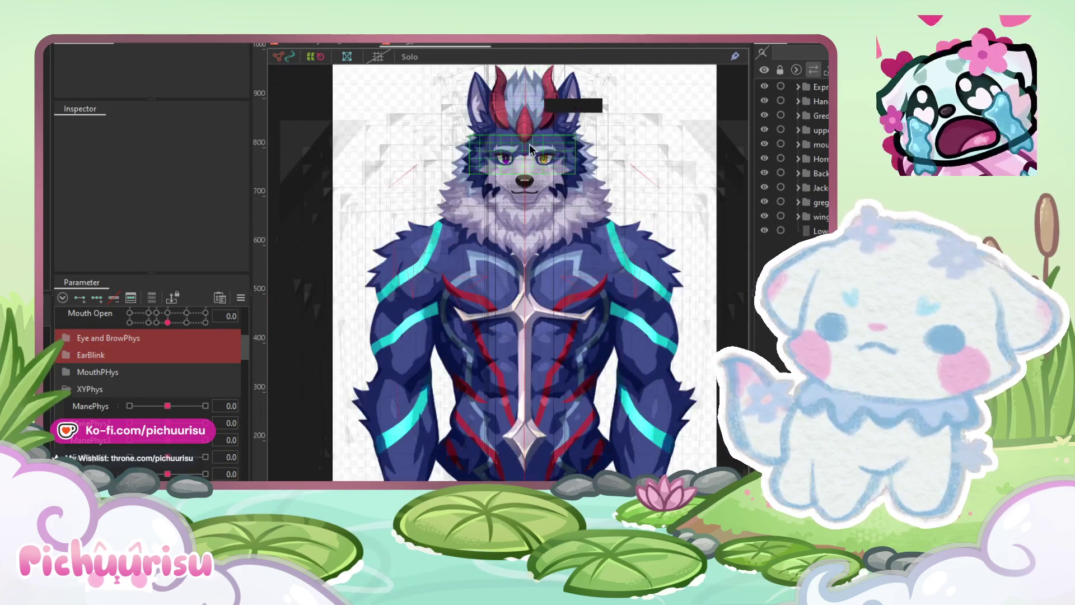
scroll(529, 146, up, 3)
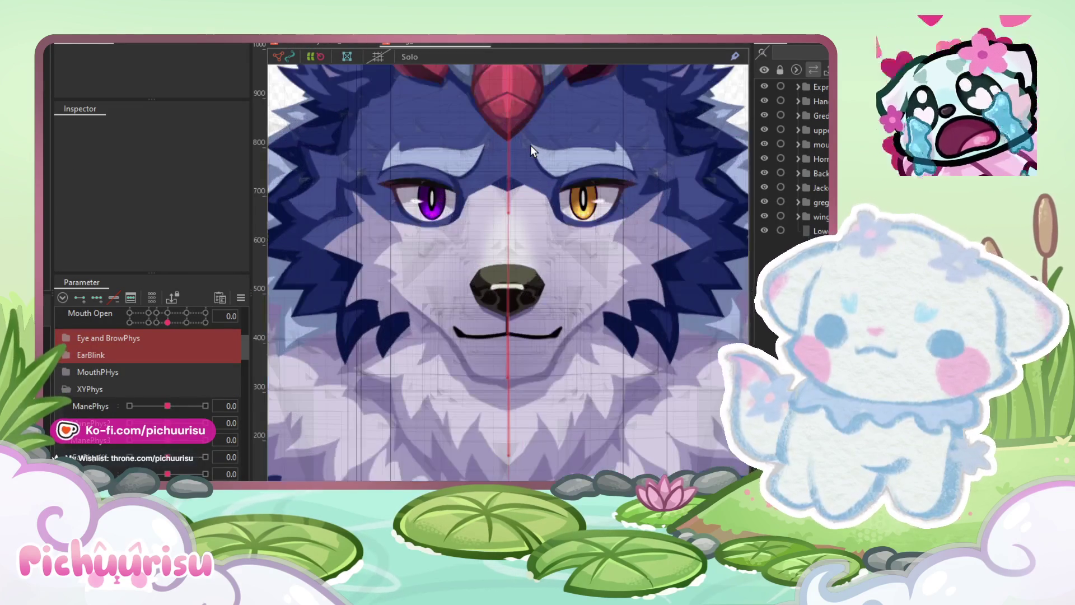
scroll(122, 420, down, 5)
drag(168, 401, 206, 401)
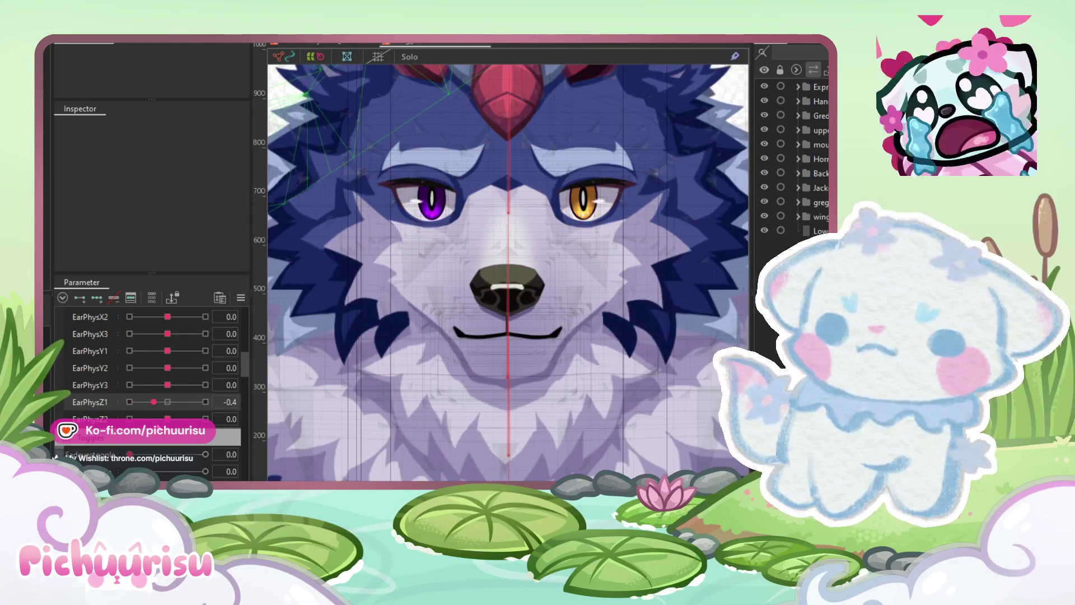
click(183, 454)
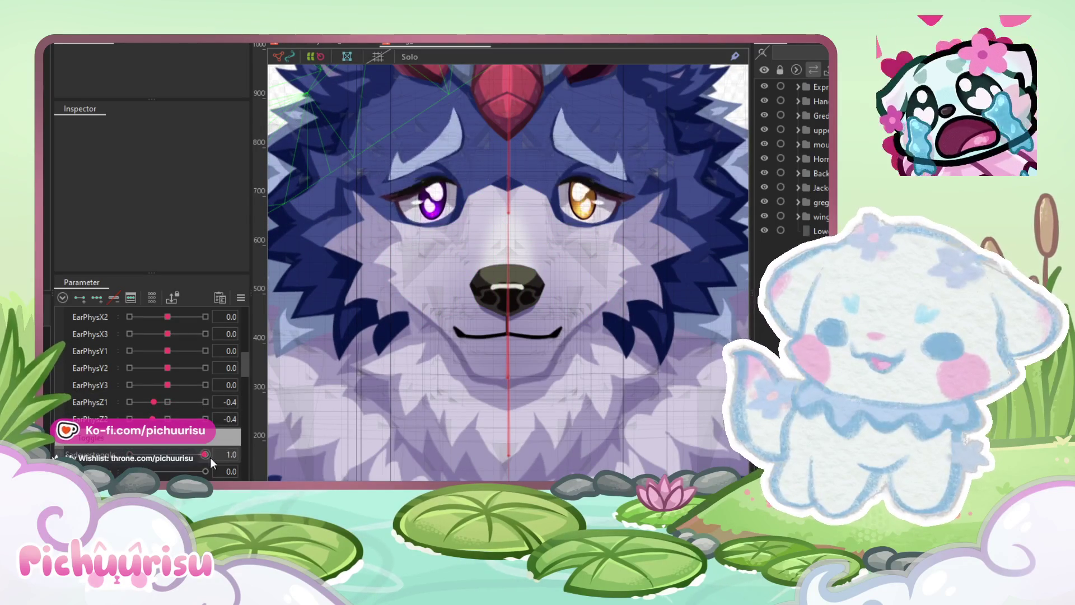
scroll(154, 448, down, 5)
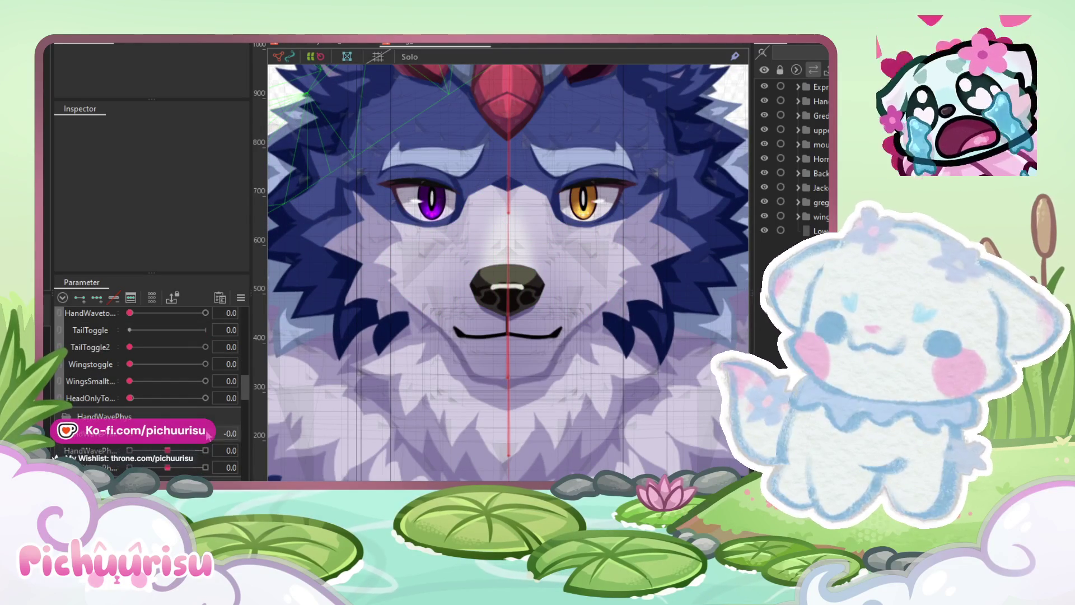
scroll(163, 438, up, 6)
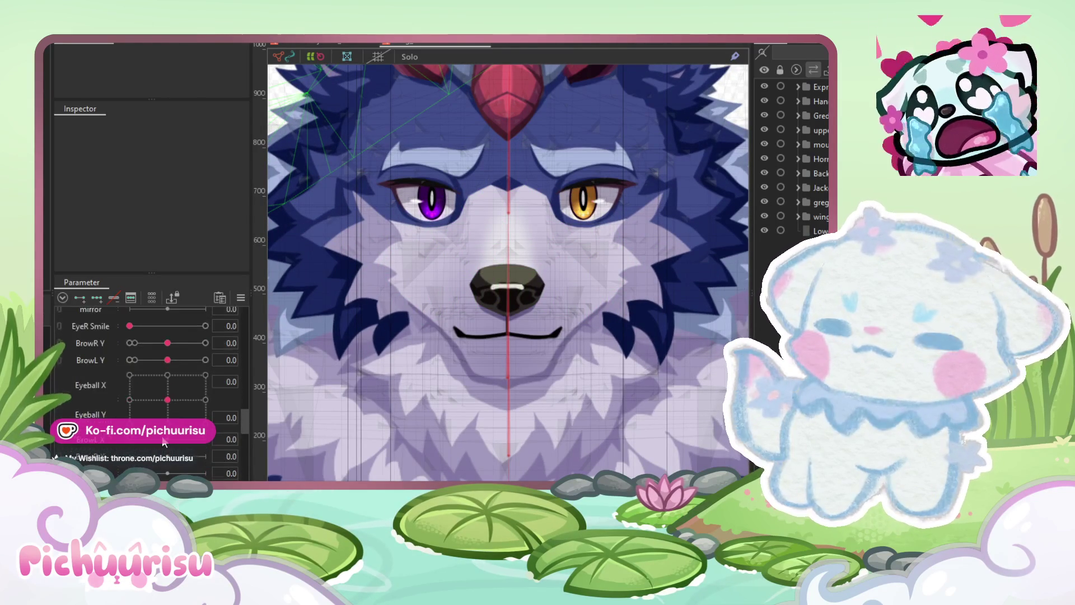
scroll(163, 435, down, 3)
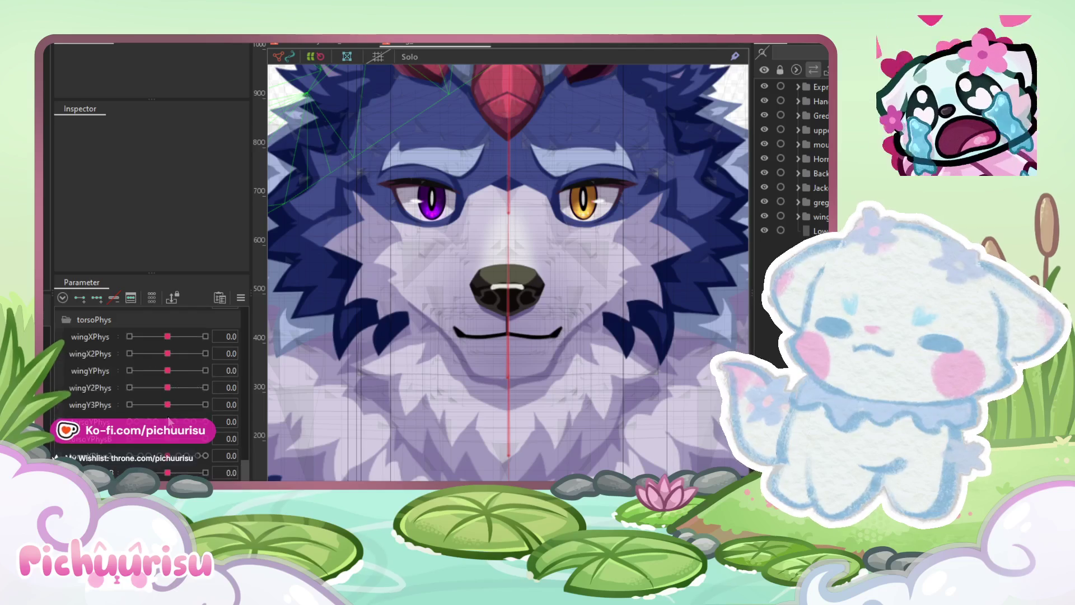
scroll(170, 421, up, 8)
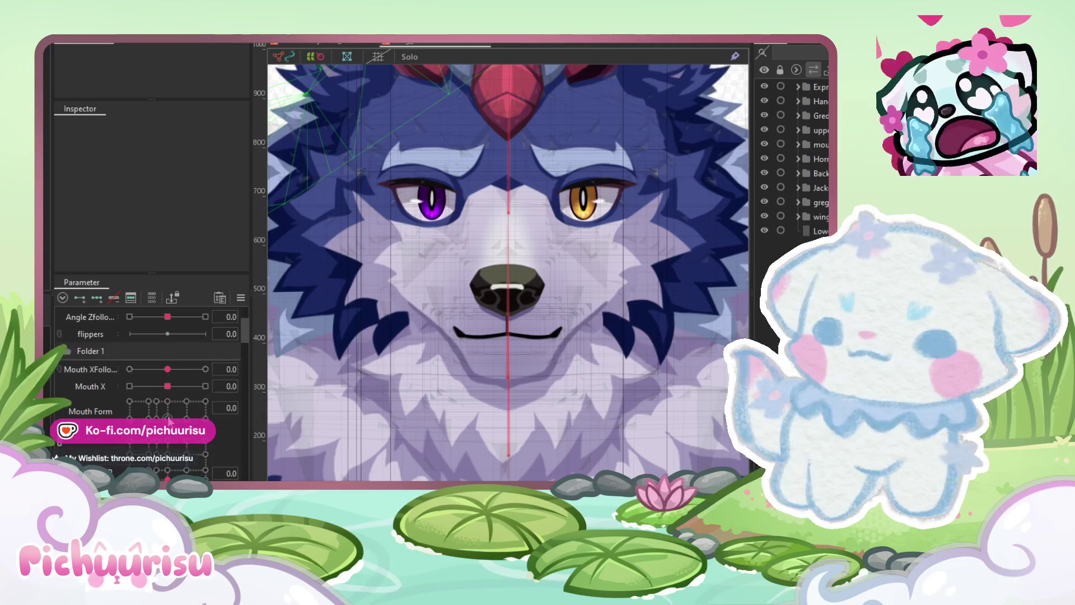
Step: Set the wolf's Mouth Form to -1.0 and Mouth Open to 1.0 to show the fanged mouth
click(129, 401)
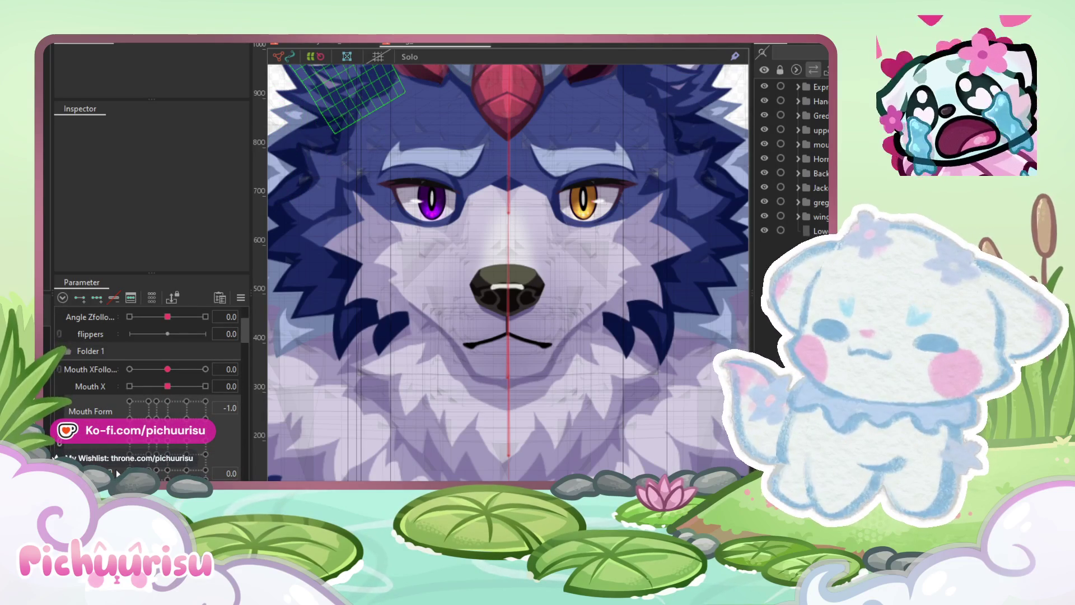
click(62, 450)
mouse_move(129, 419)
mouse_down()
mouse_move(178, 425)
mouse_move(66, 406)
mouse_move(209, 423)
mouse_up()
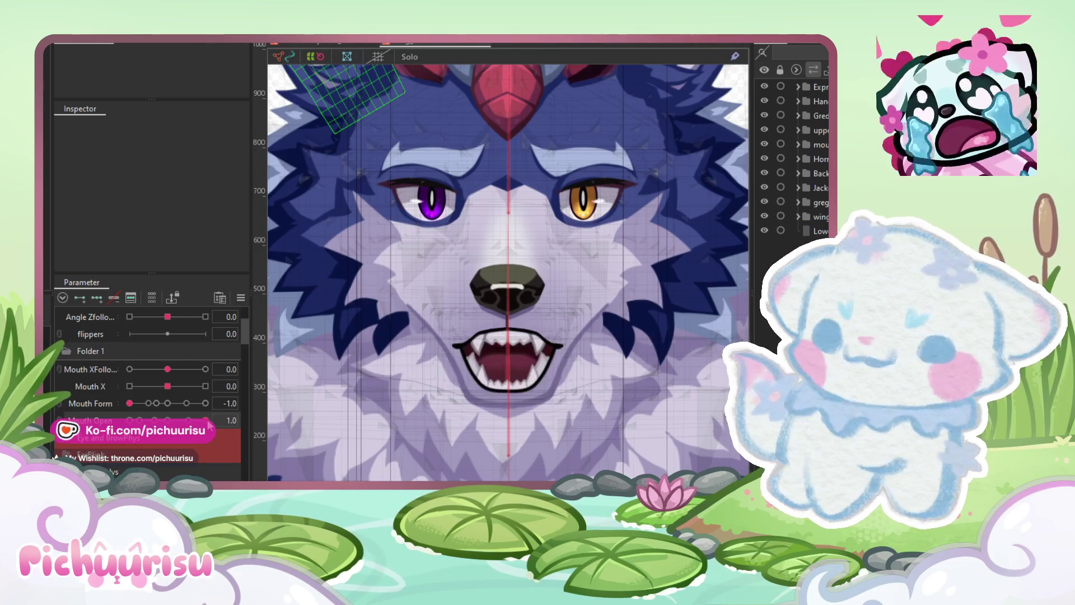
mouse_move(139, 405)
mouse_down()
mouse_move(203, 402)
mouse_move(128, 407)
mouse_up()
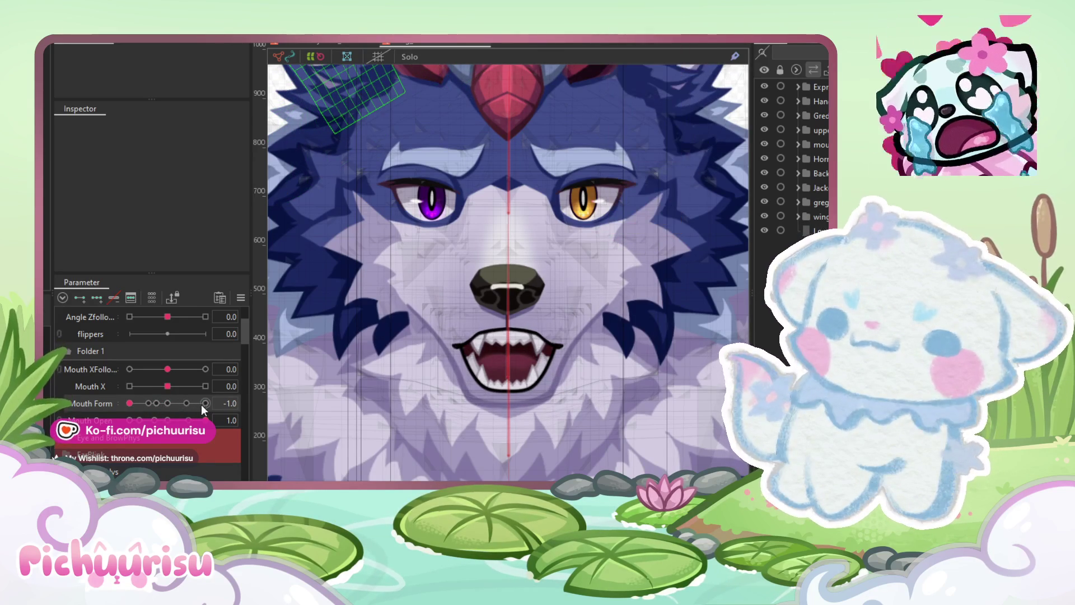
mouse_move(170, 419)
mouse_down()
mouse_move(155, 421)
mouse_move(171, 423)
mouse_up()
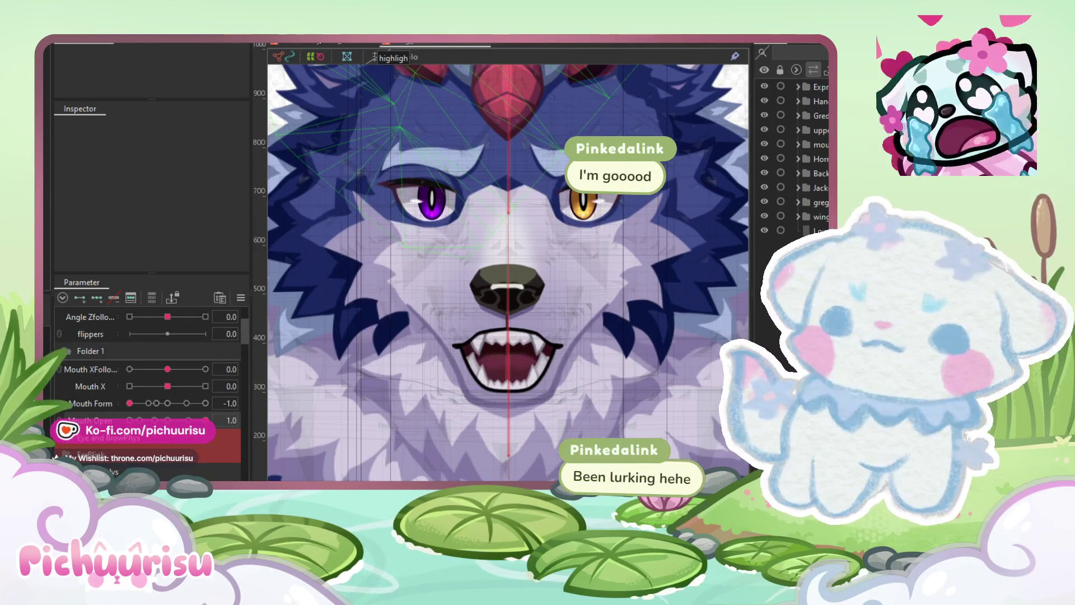
click(374, 68)
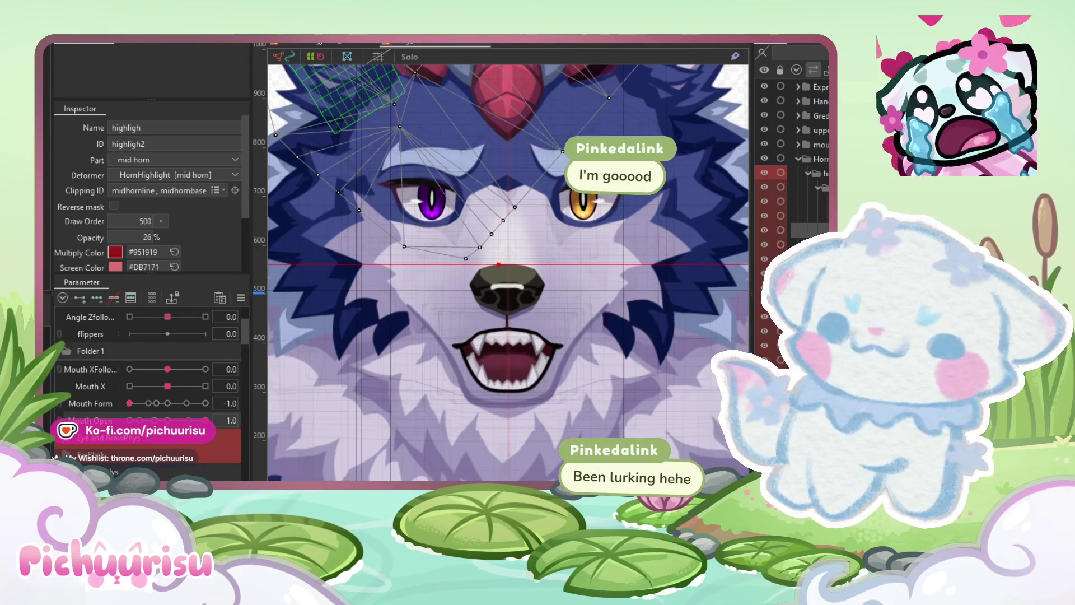
click(312, 45)
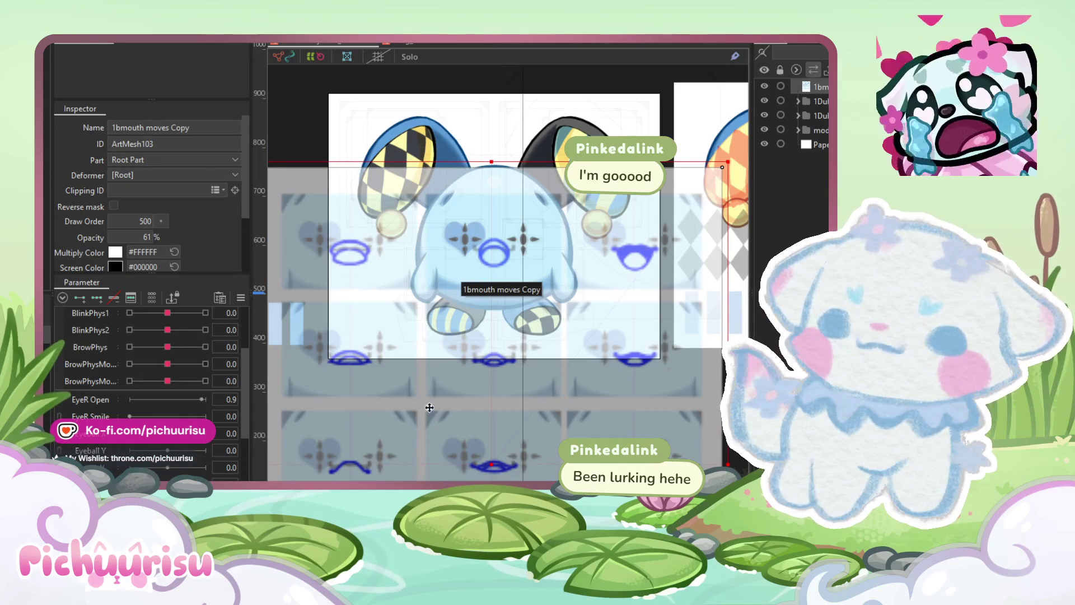
scroll(185, 417, down, 5)
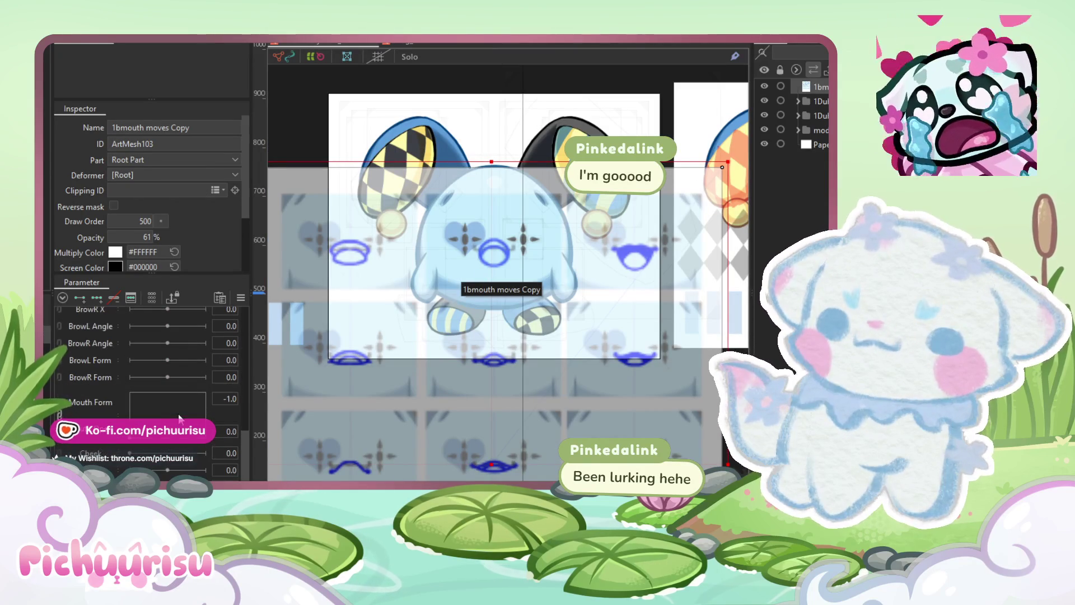
click(90, 411)
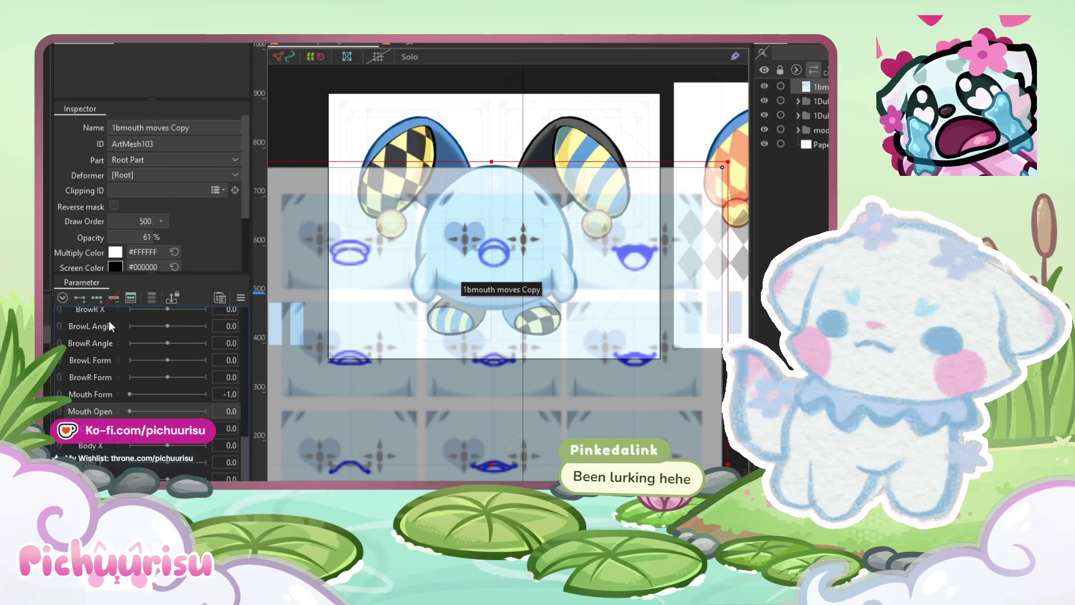
click(132, 298)
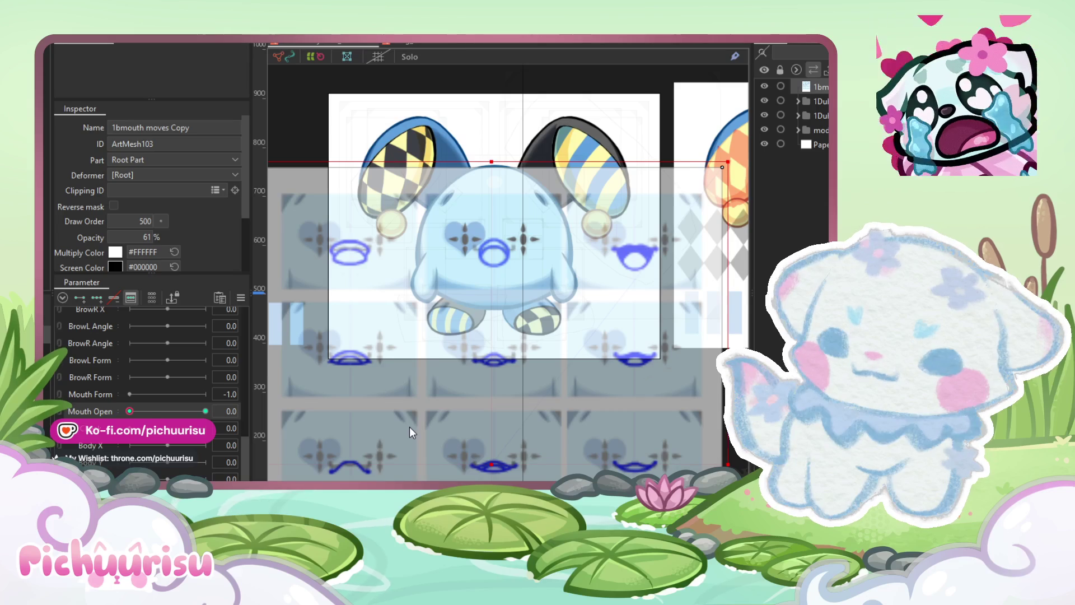
click(145, 410)
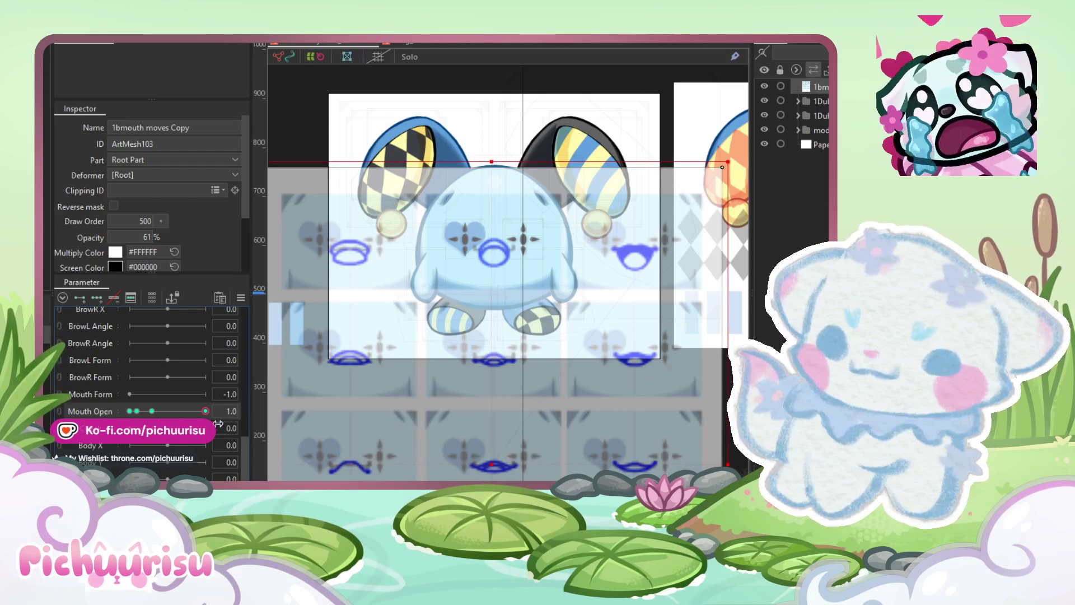
click(152, 410)
scroll(492, 364, down, 2)
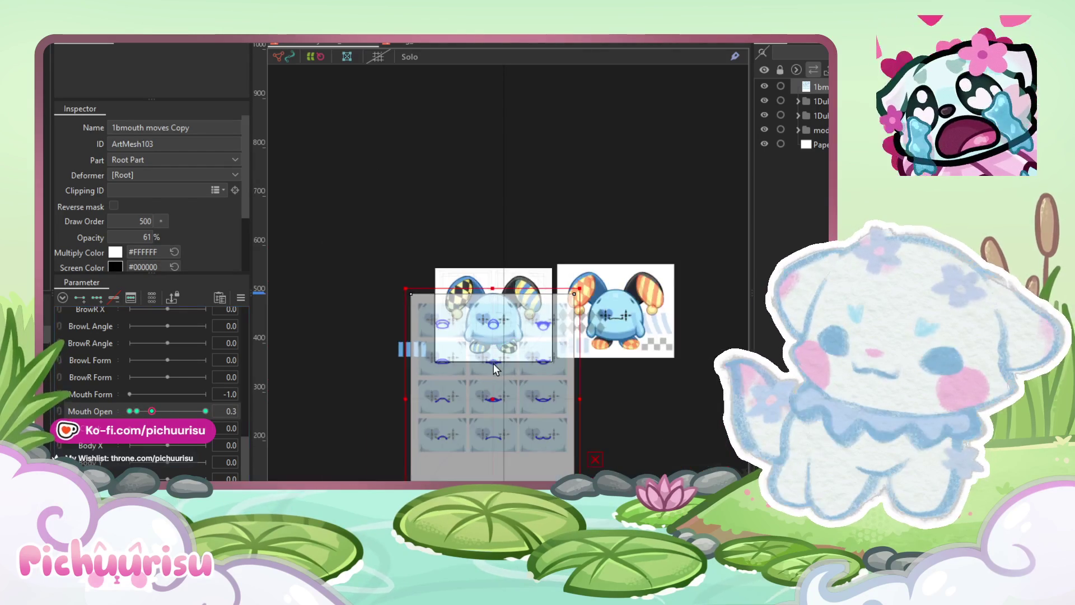
click(172, 411)
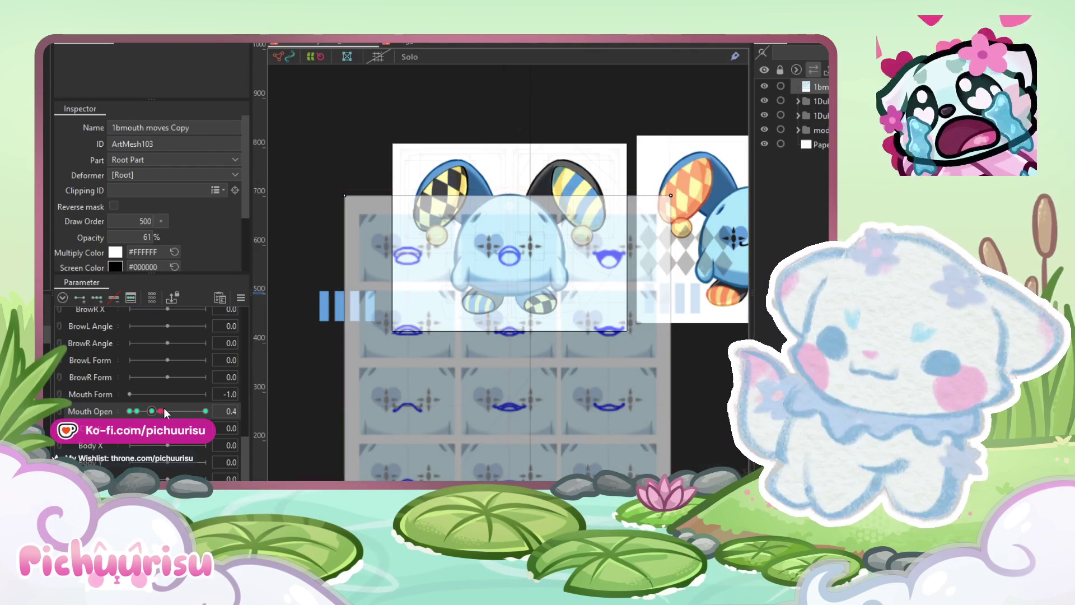
drag(172, 411, 145, 415)
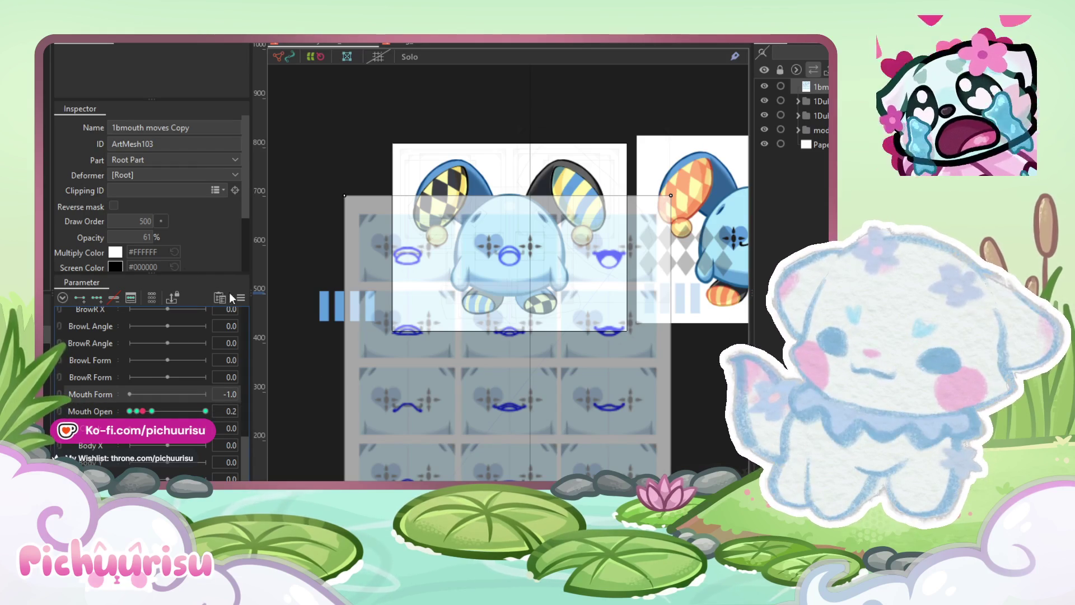
click(414, 45)
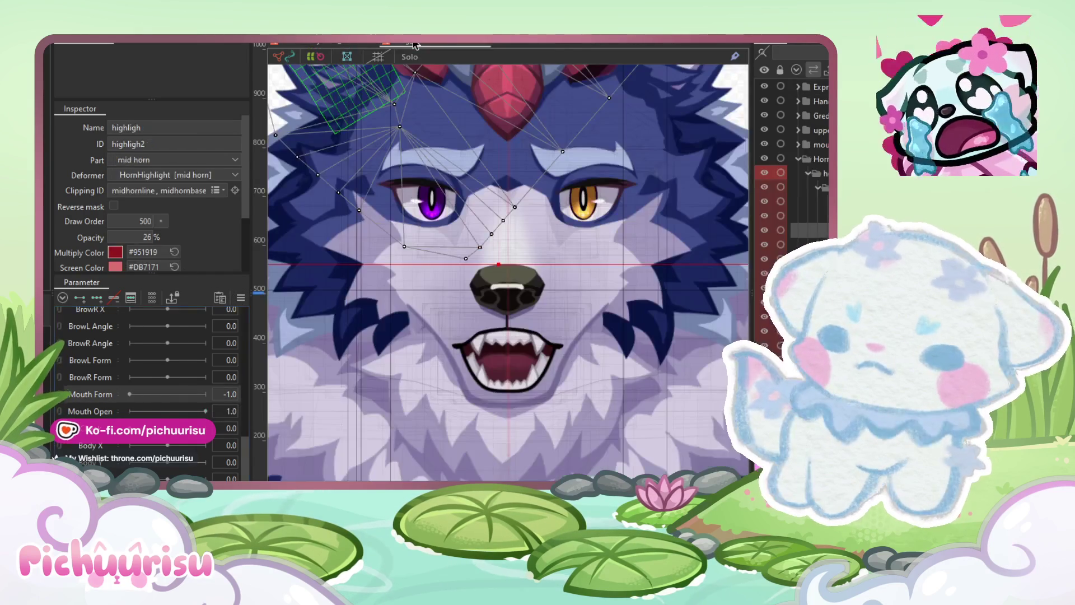
Step: Turn the wolf's head to the side using the Angle X/Y pad
scroll(149, 426, up, 5)
scroll(149, 448, up, 5)
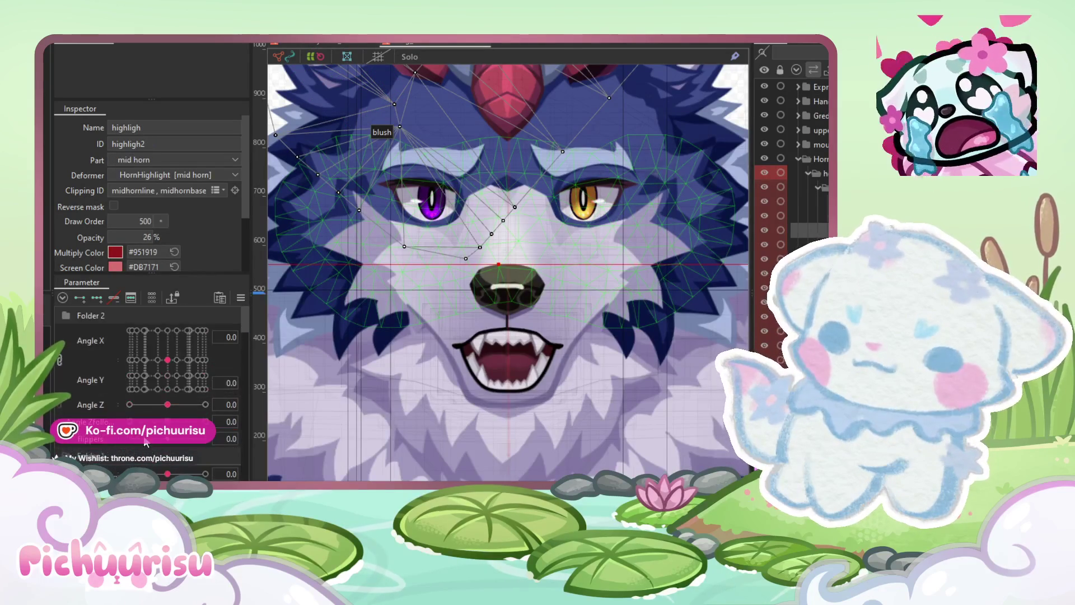
mouse_move(147, 387)
mouse_down()
mouse_move(112, 401)
mouse_move(192, 395)
mouse_move(159, 384)
mouse_move(167, 350)
mouse_move(174, 381)
mouse_up()
scroll(173, 381, down, 10)
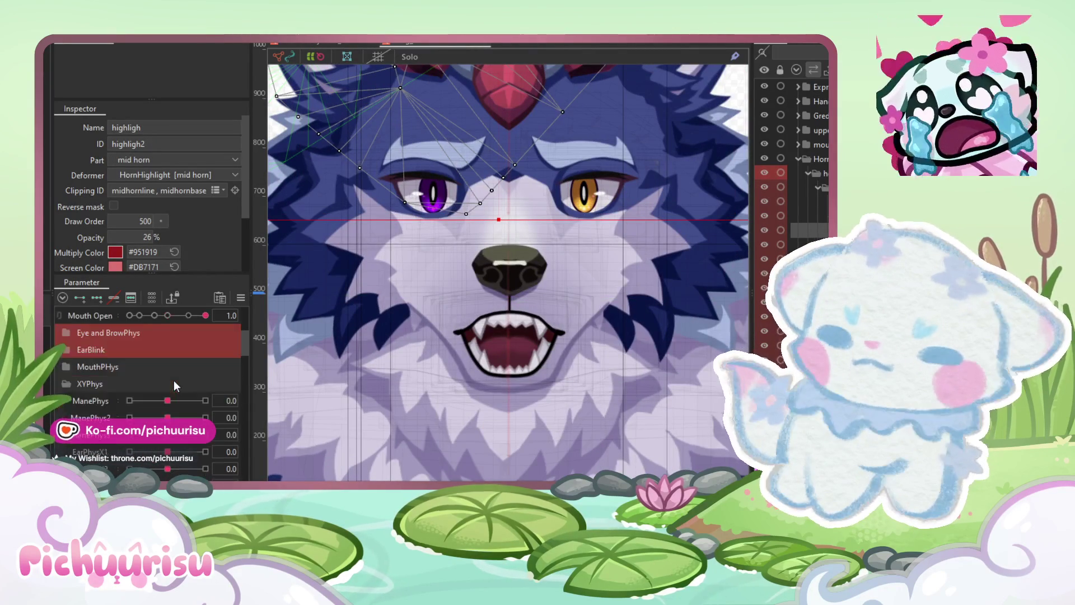
scroll(173, 381, up, 10)
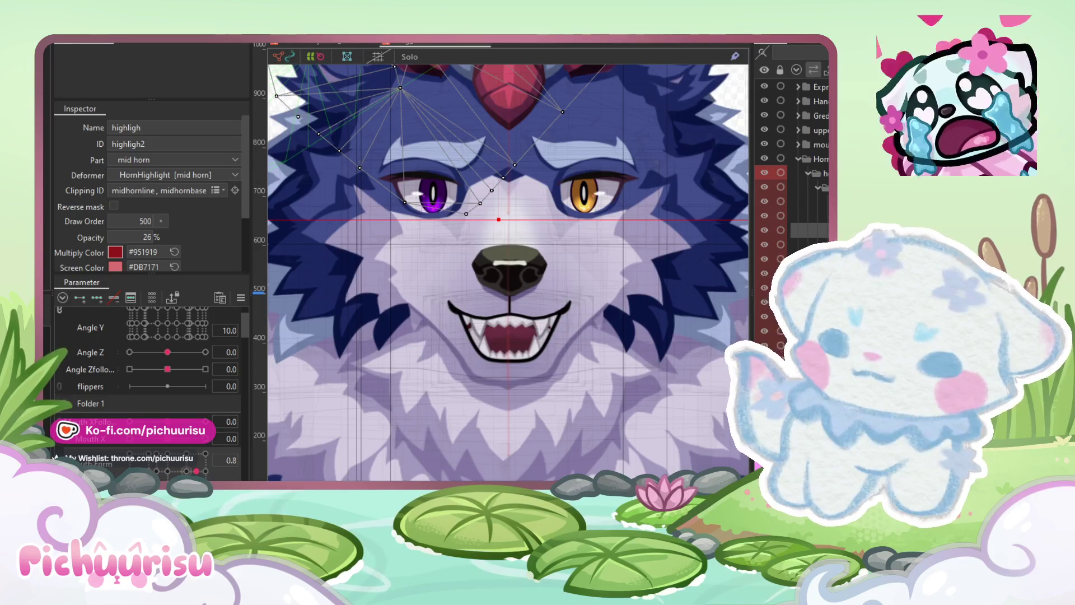
scroll(181, 467, down, 3)
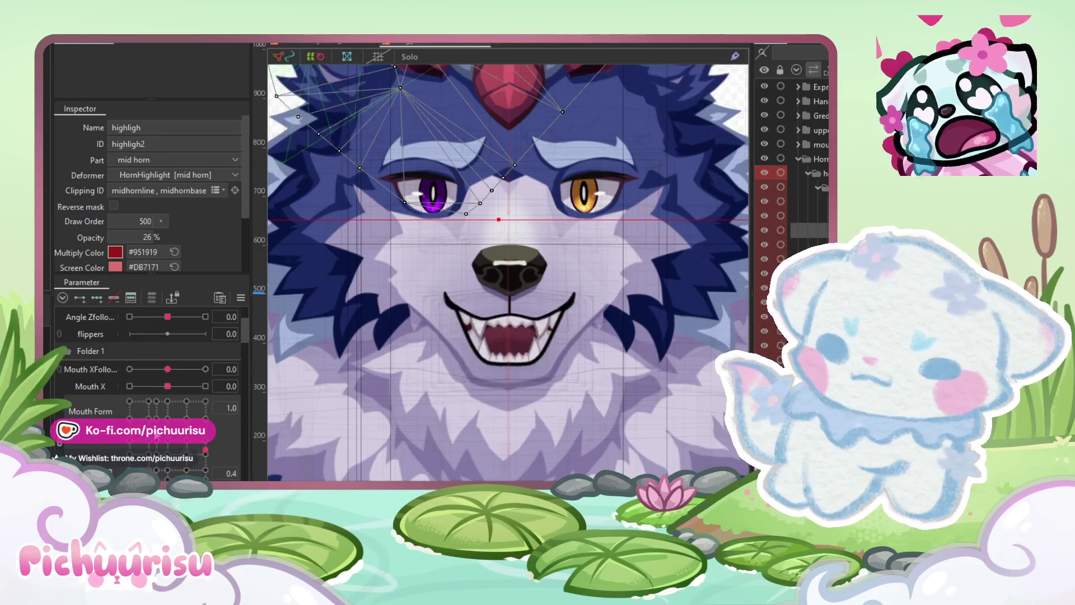
Step: Sweep Mouth Form through 0.0 and -1.0 open, ending closed at Mouth Form 1.0
drag(194, 400, 180, 404)
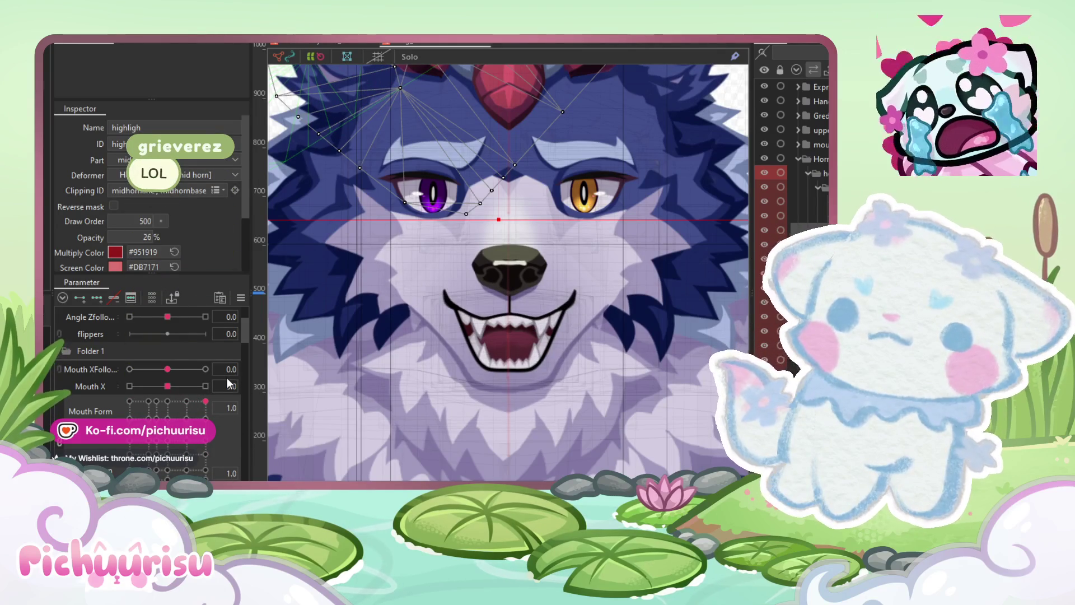
click(169, 447)
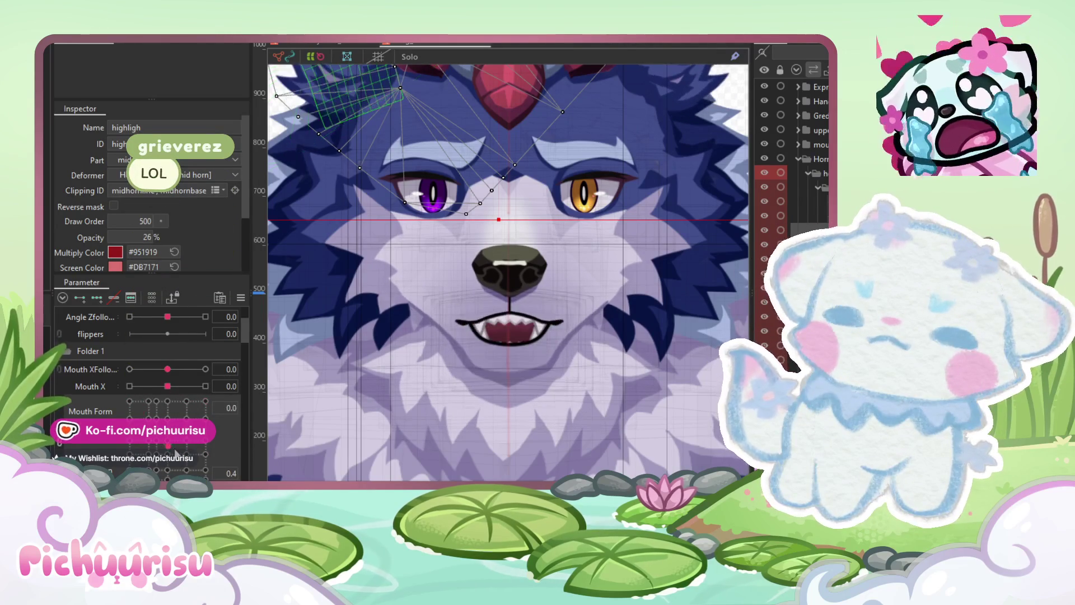
click(129, 401)
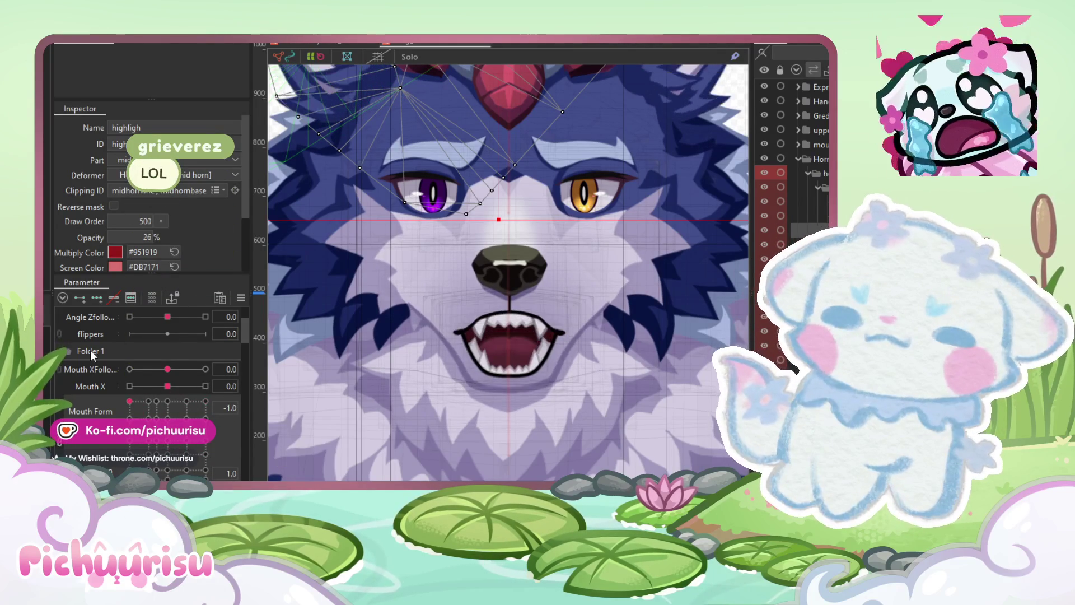
drag(130, 401, 129, 435)
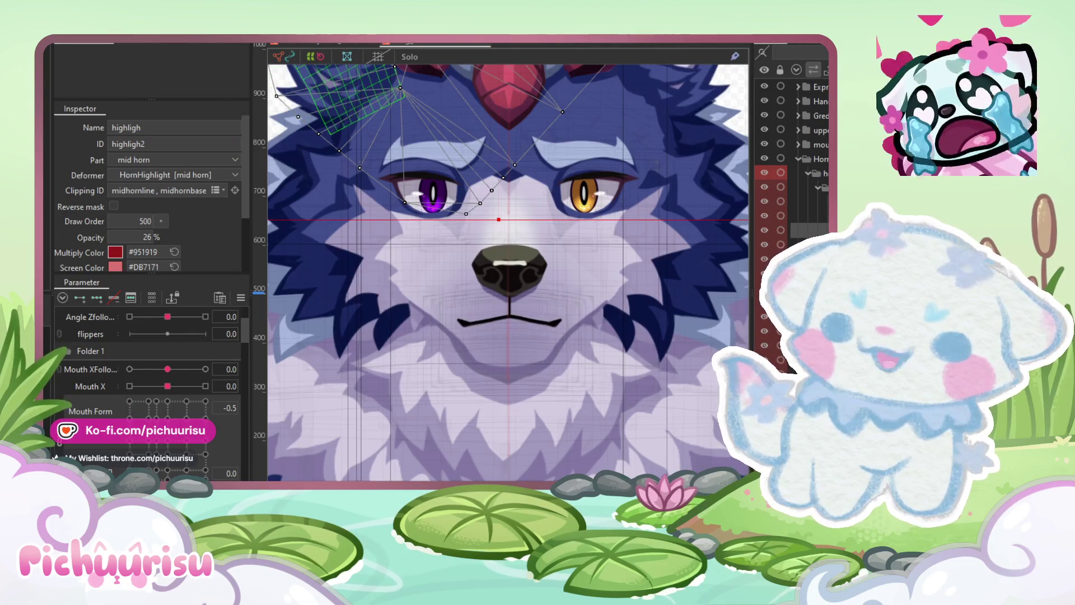
mouse_move(129, 435)
mouse_down()
mouse_move(148, 435)
mouse_move(166, 478)
mouse_move(206, 477)
mouse_up()
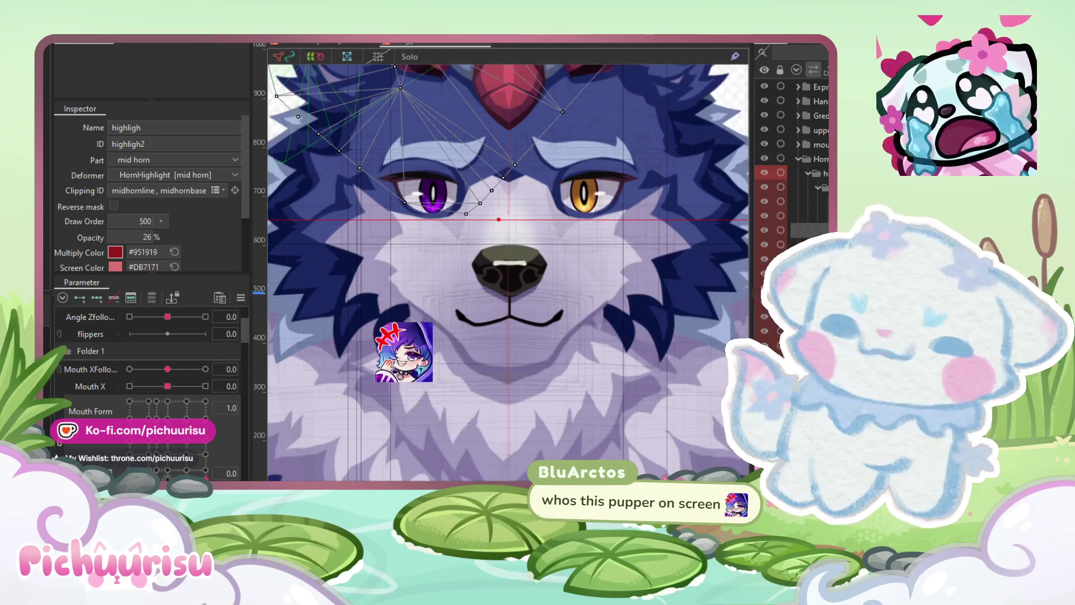
scroll(430, 320, down, 8)
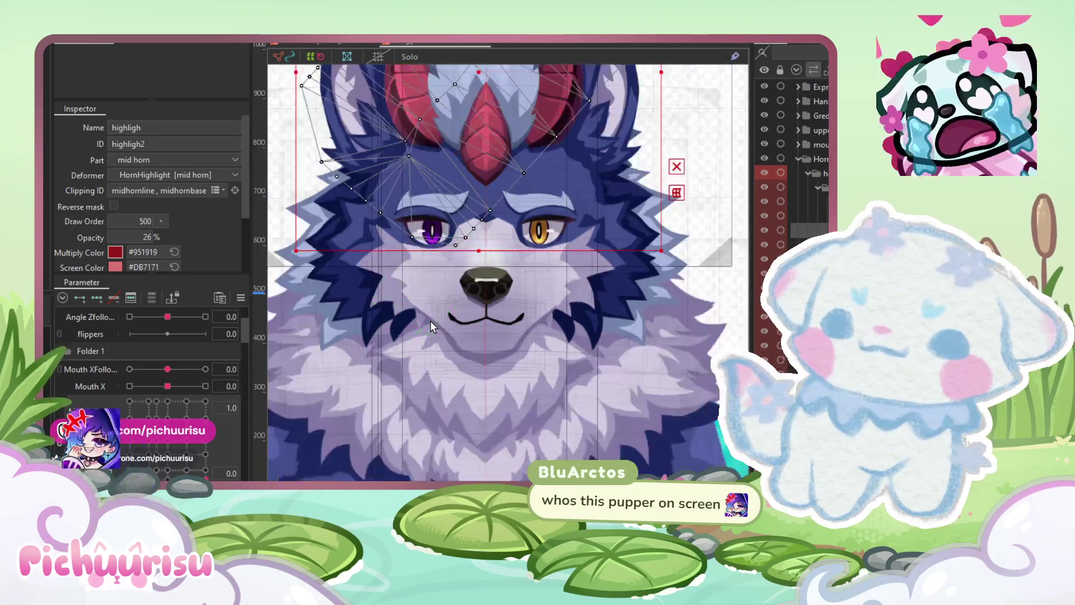
scroll(430, 321, up, 2)
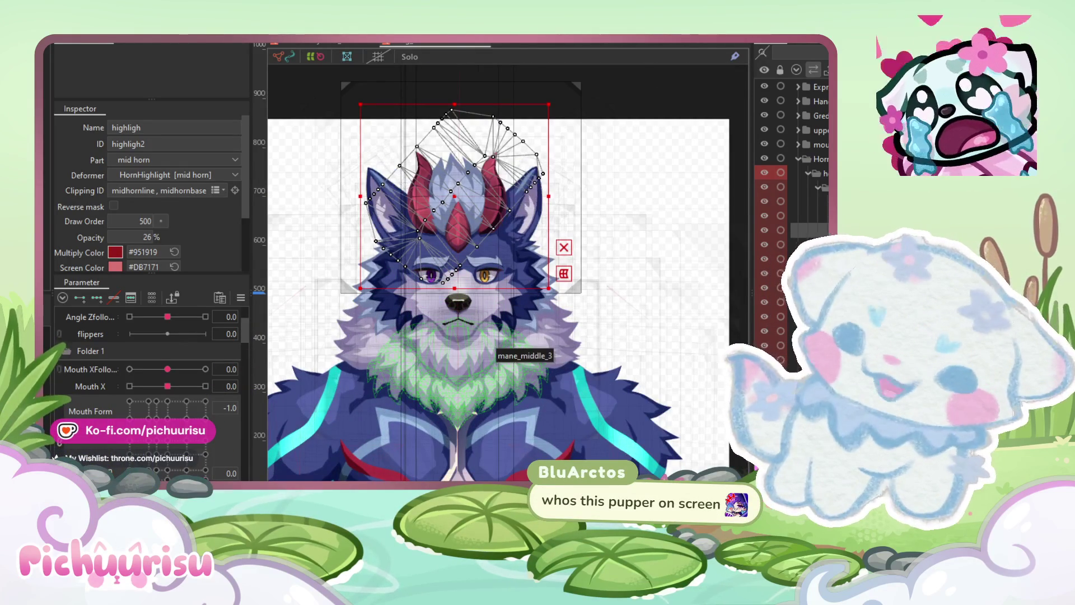
scroll(437, 346, up, 2)
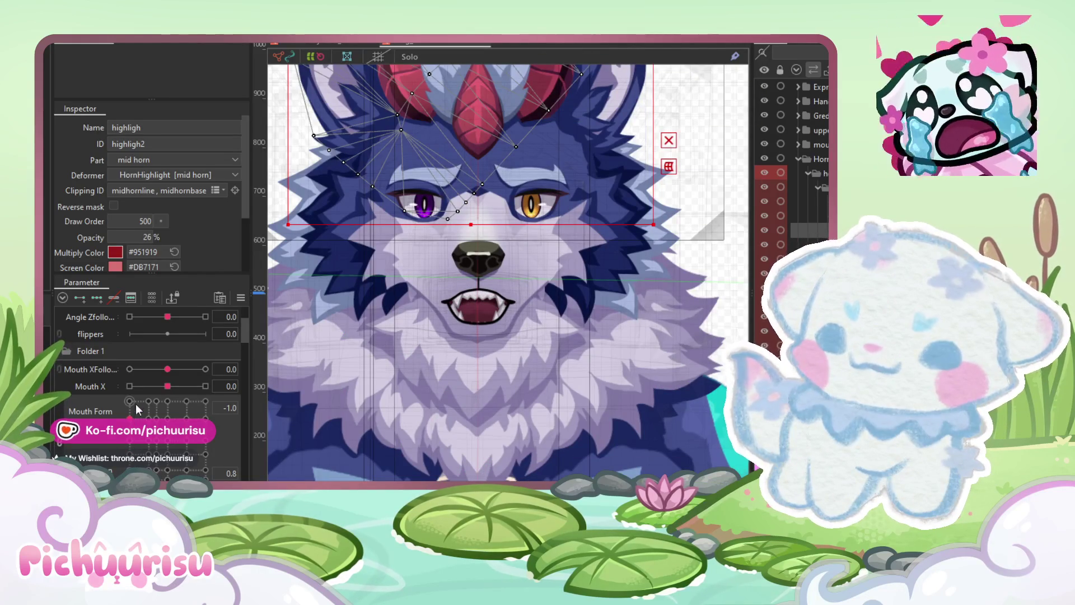
drag(136, 405, 134, 398)
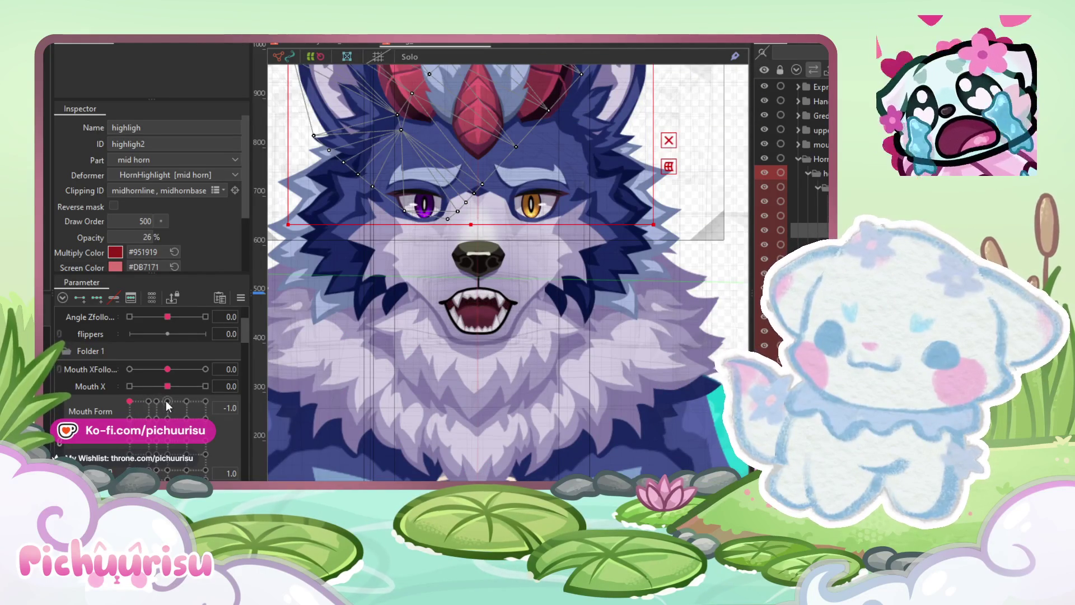
click(205, 401)
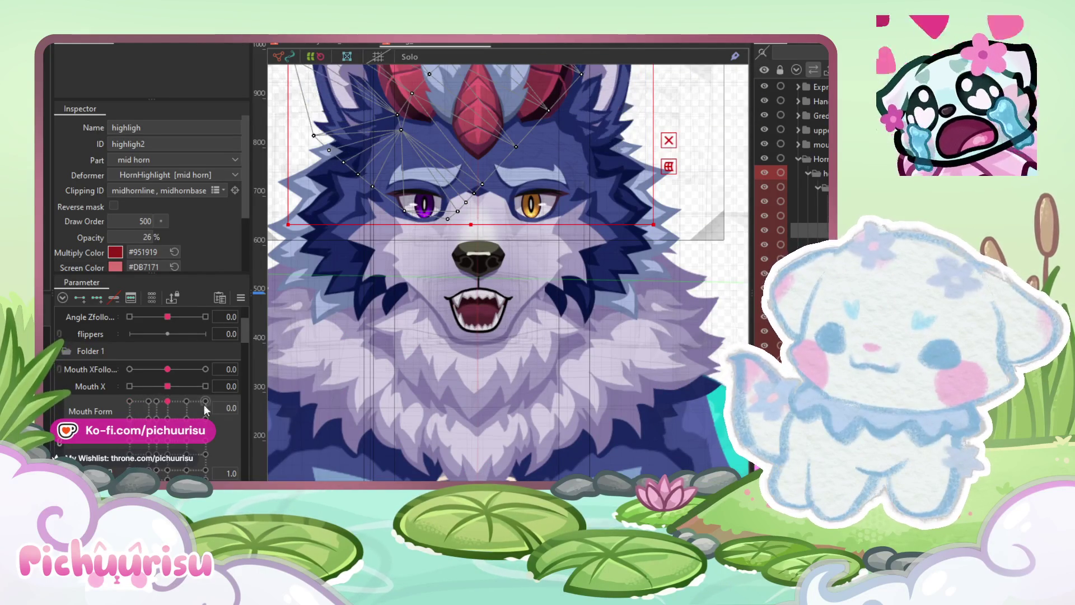
click(167, 400)
click(156, 401)
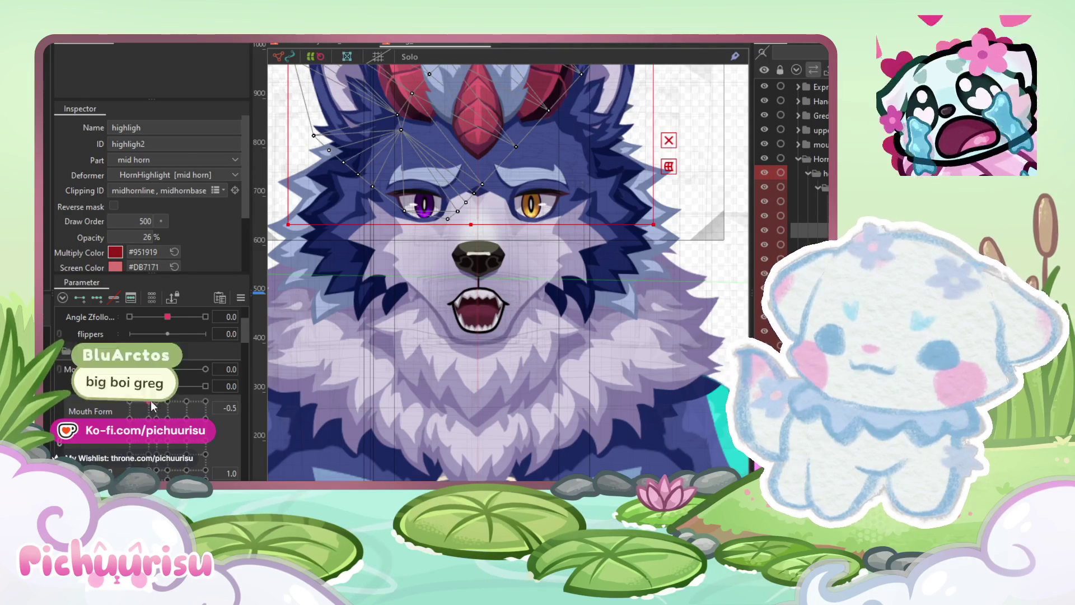
click(180, 402)
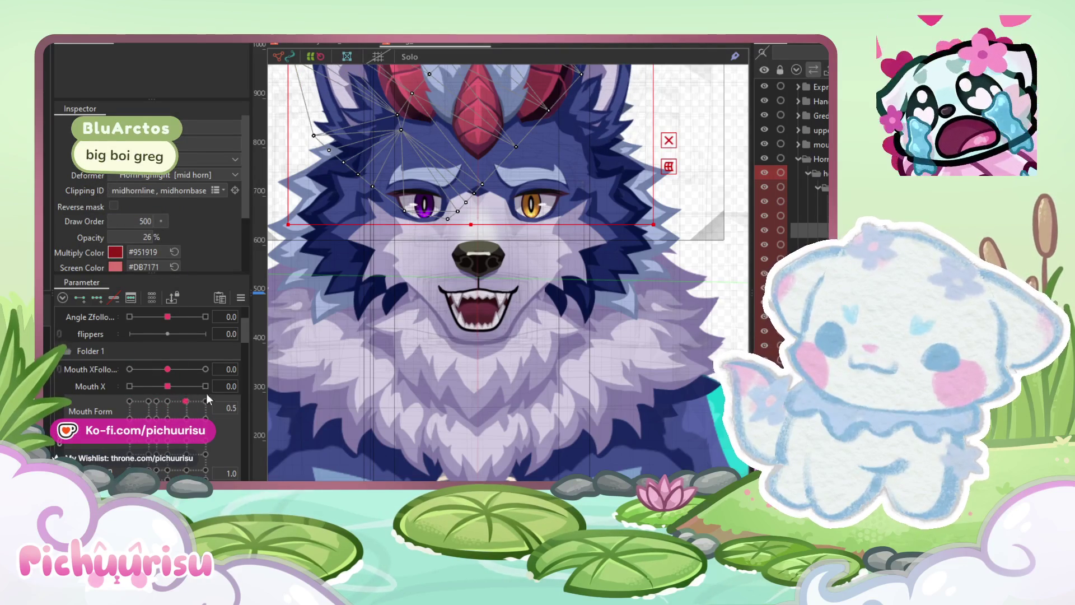
click(185, 407)
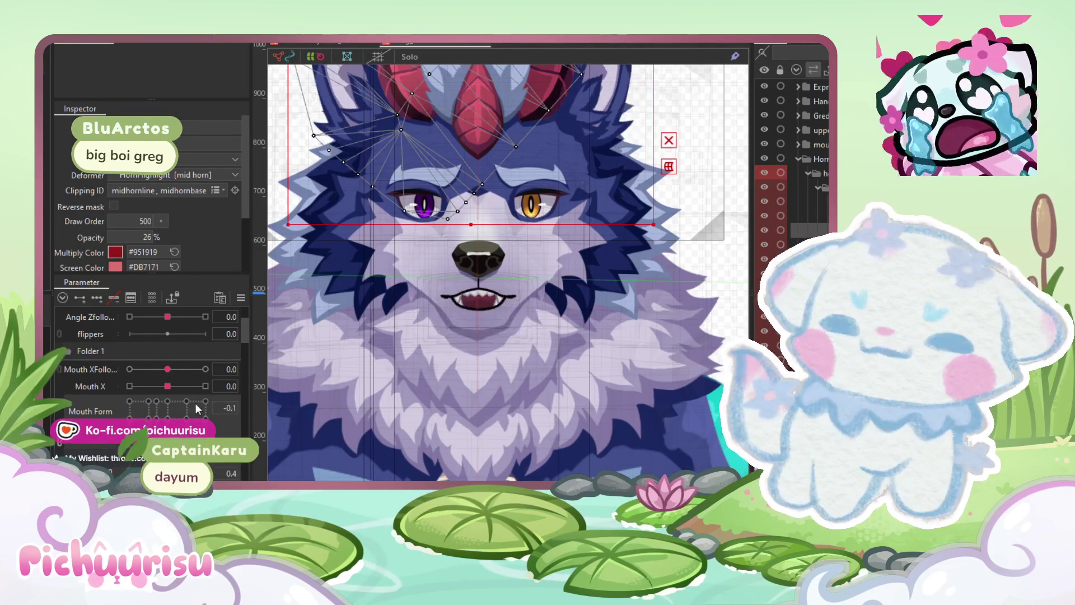
click(205, 436)
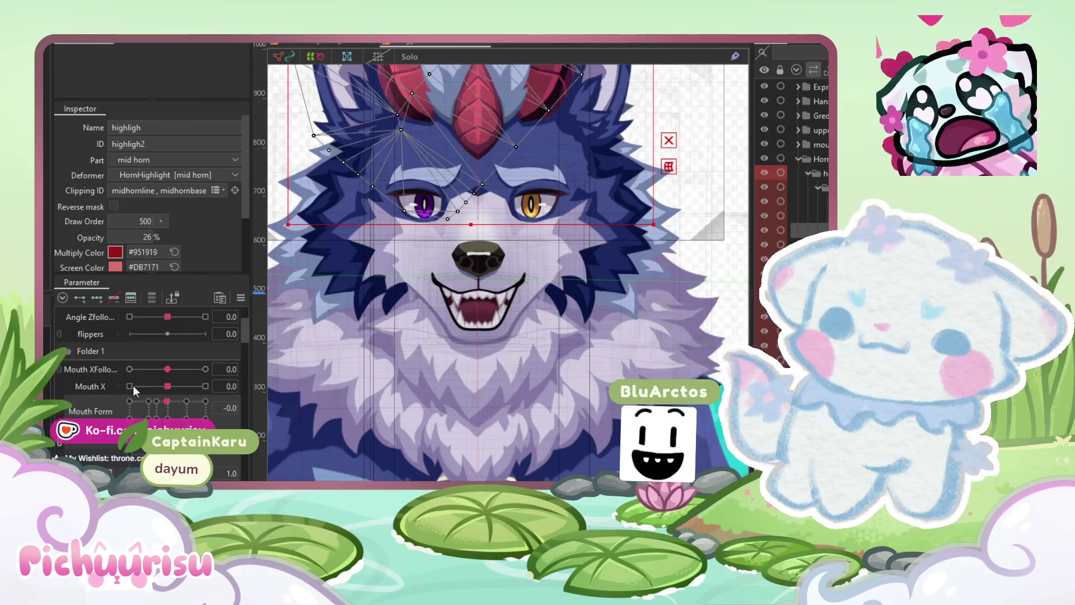
click(188, 403)
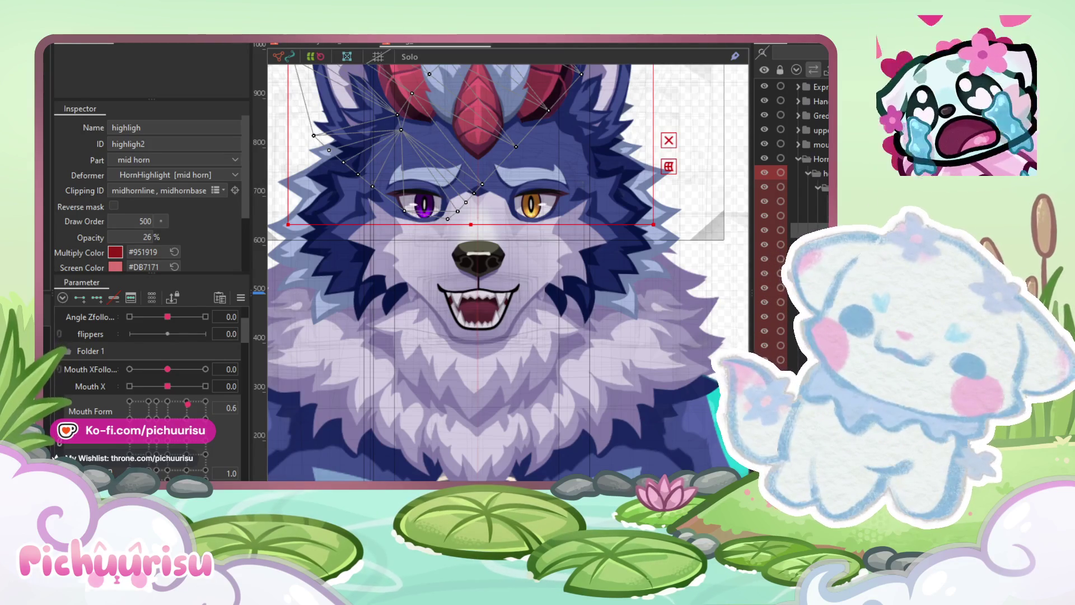
scroll(428, 166, down, 5)
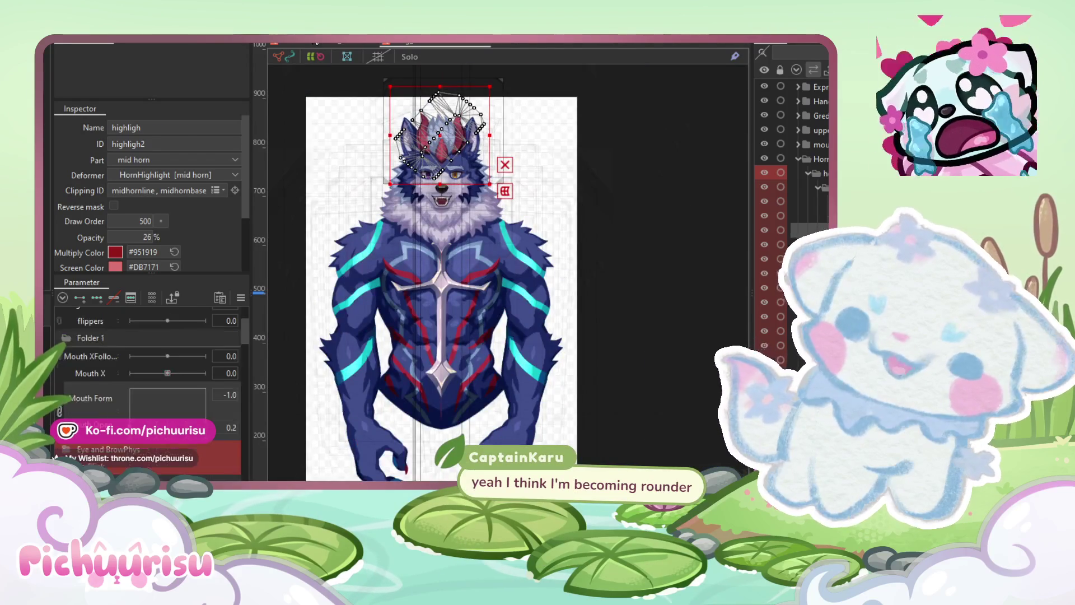
Step: Switch to the blue jester model's document and shift the view onto it
click(322, 44)
scroll(587, 171, up, 2)
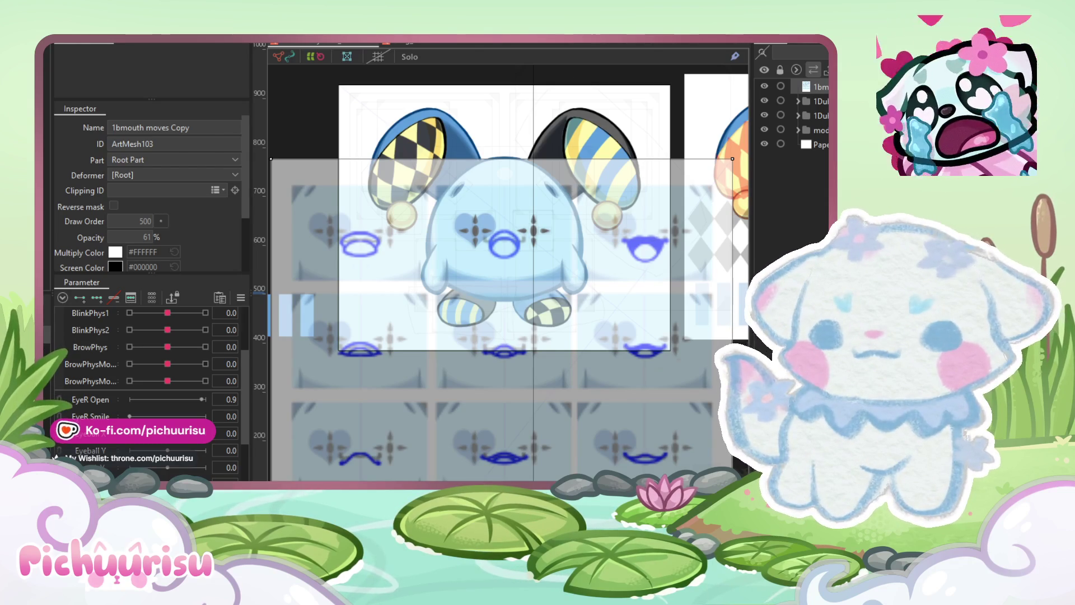
drag(430, 354, 423, 407)
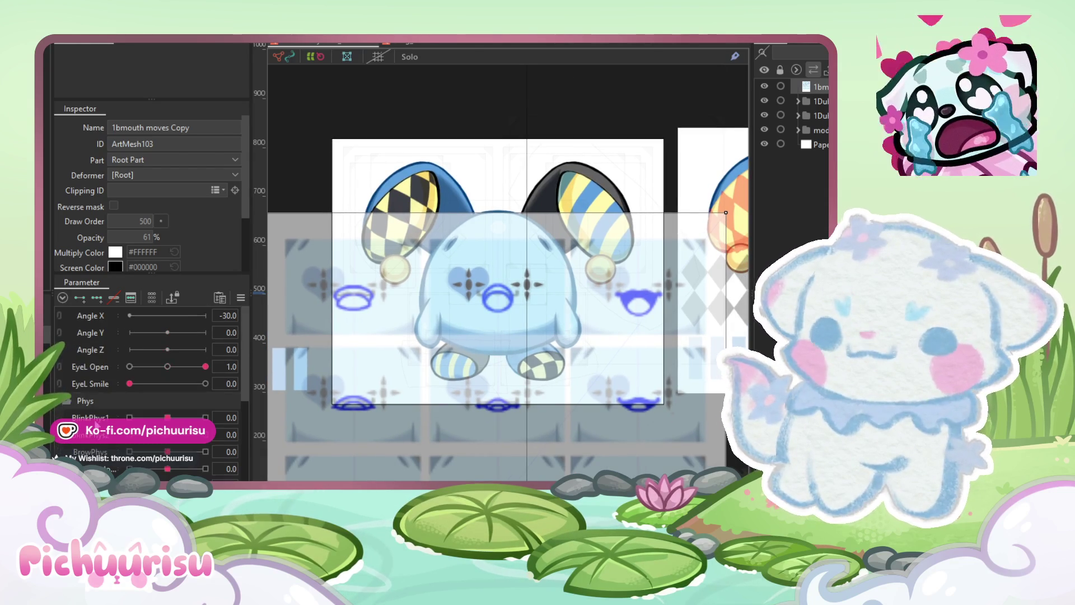
Step: Add Mouth Form keys to the jester's mouth mesh, including -0.3 and 0.3
scroll(98, 415, down, 3)
scroll(103, 403, down, 3)
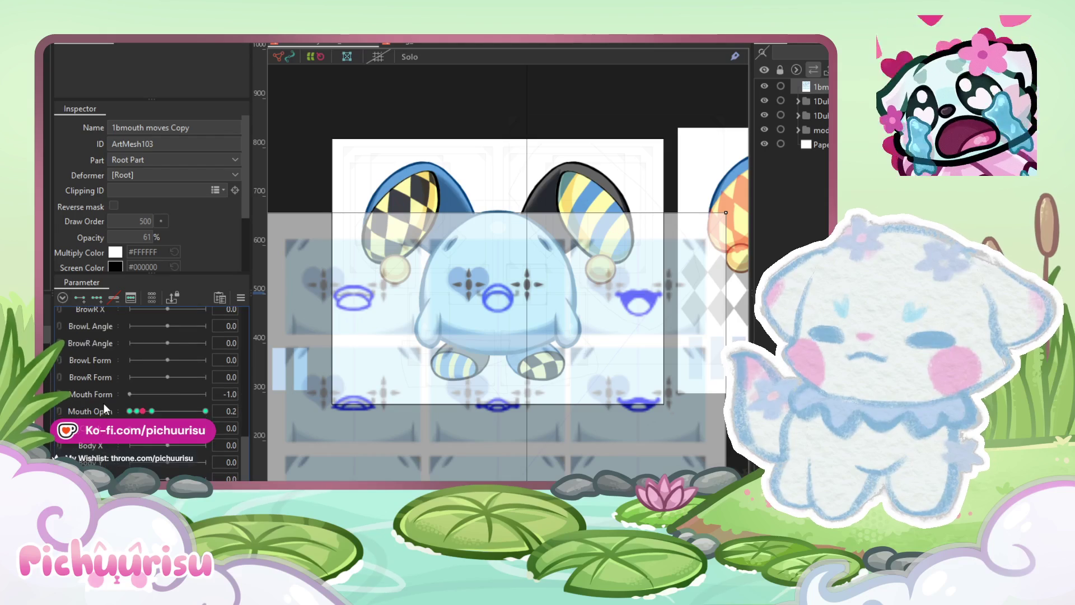
click(87, 396)
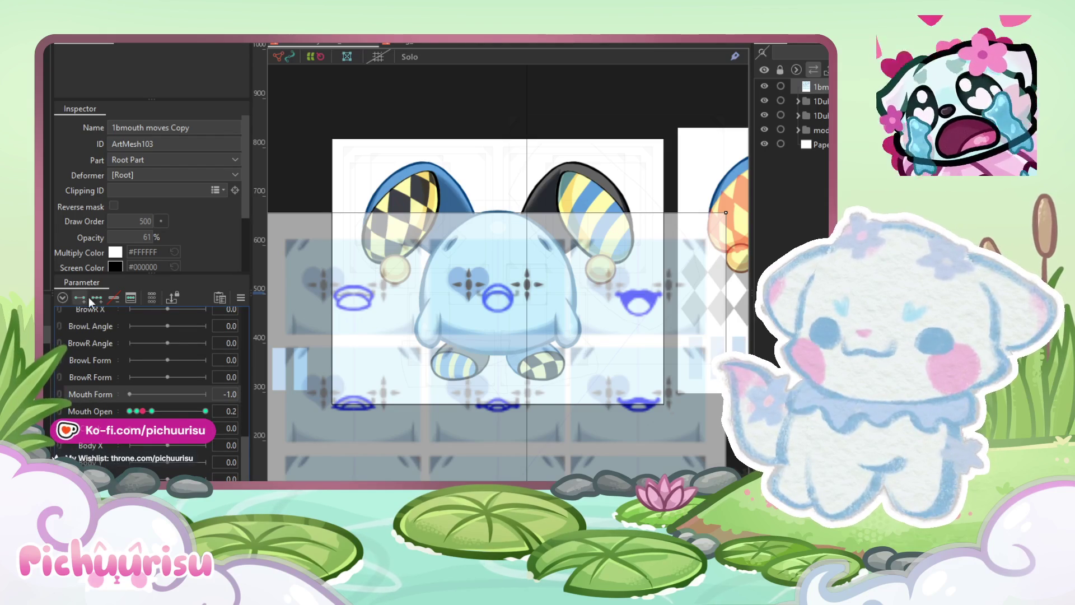
click(132, 296)
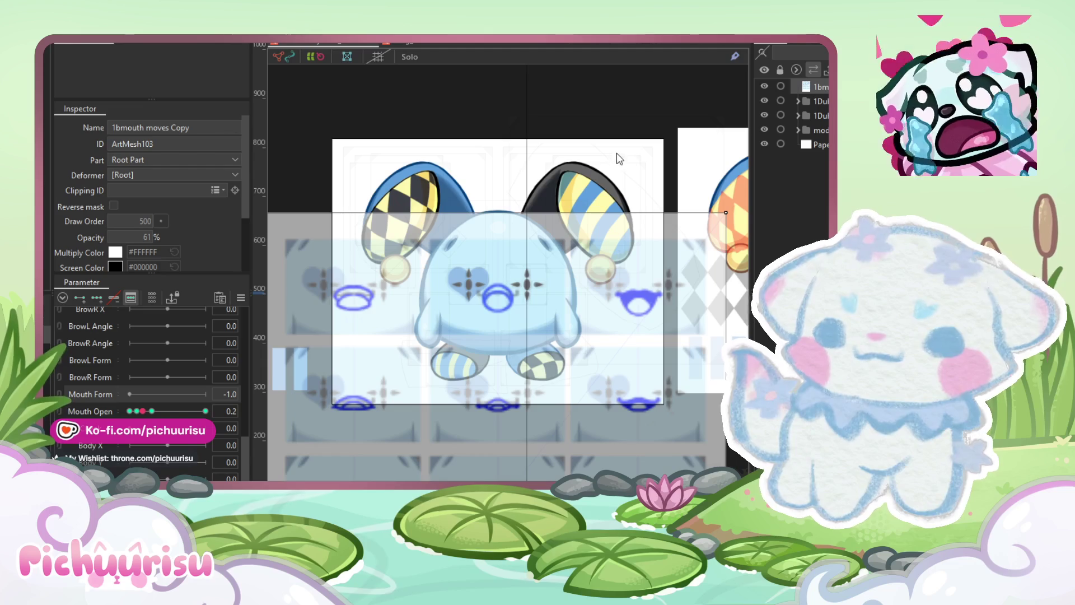
click(351, 395)
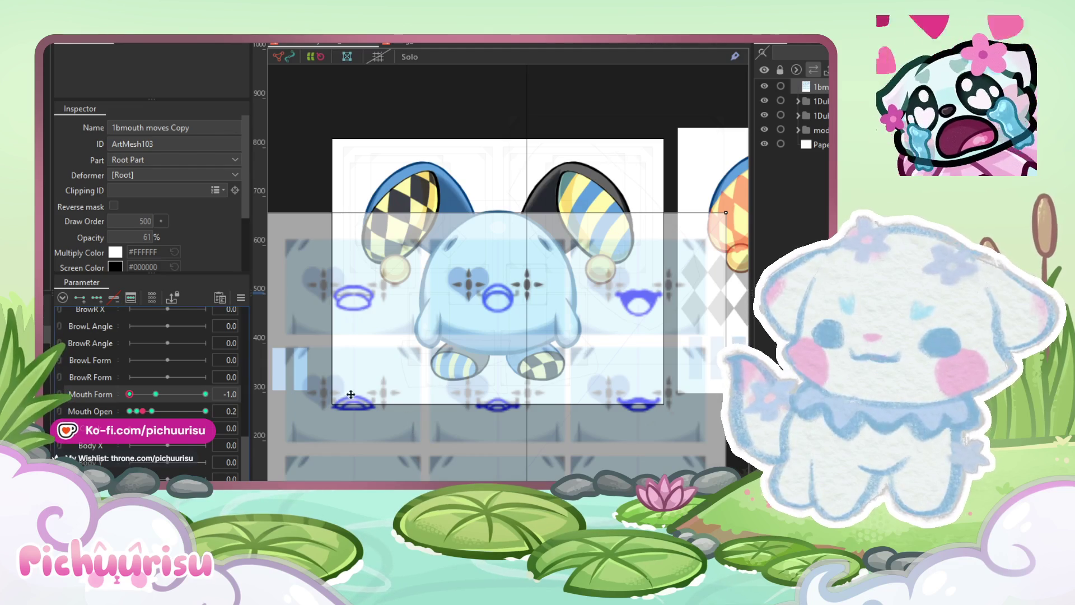
click(157, 394)
click(160, 394)
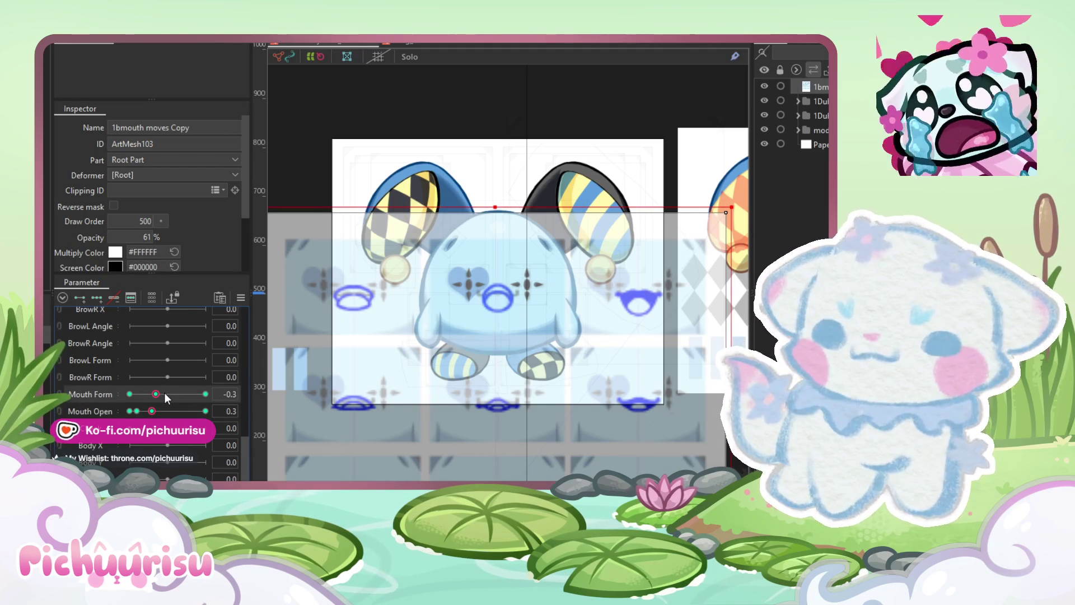
click(179, 394)
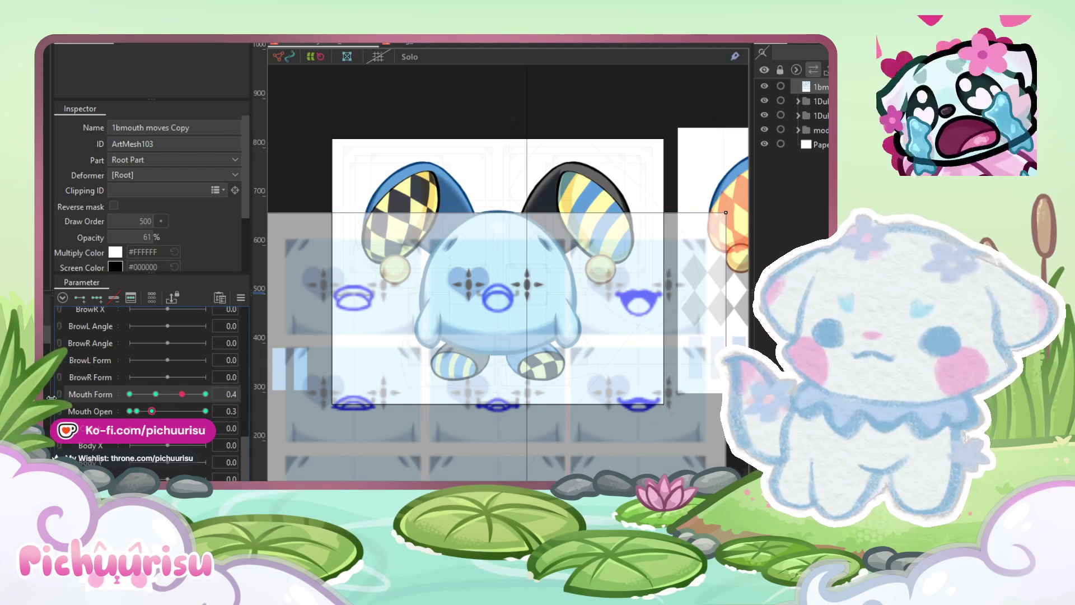
Step: Combine Mouth Form with Mouth Open as a grid and select the -1.0 / 1.0 corner key
click(80, 397)
drag(134, 395, 104, 391)
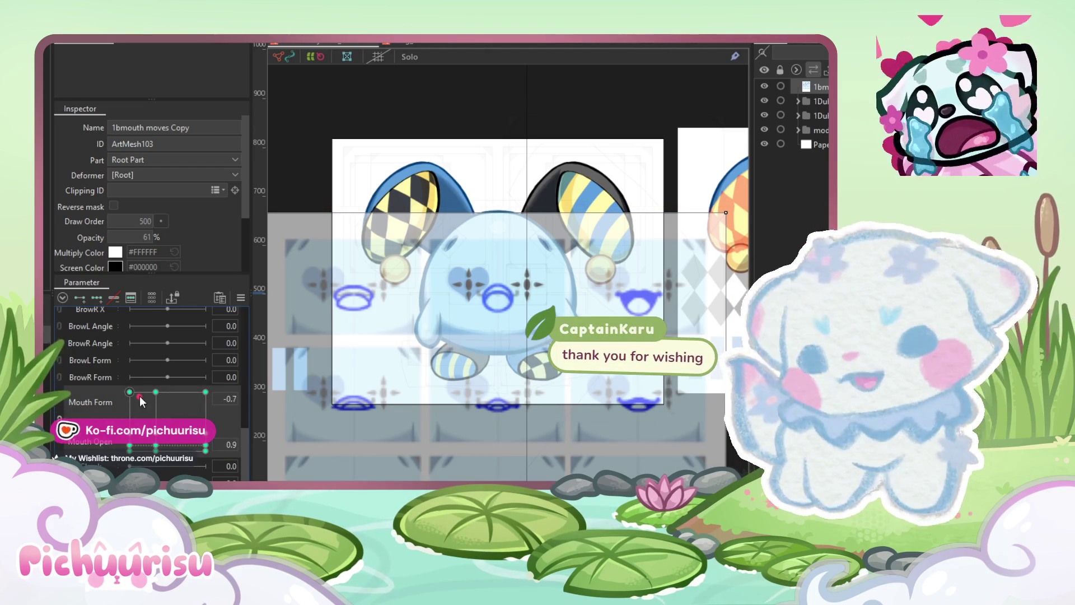
click(130, 392)
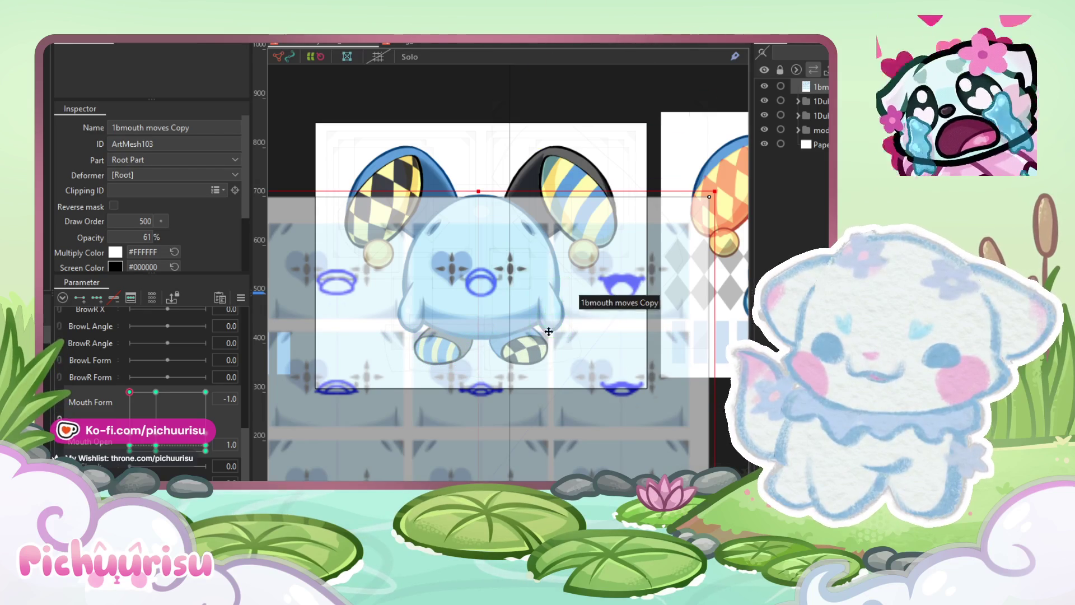
Step: Move the '1bmouth moves Copy' mesh to the right
drag(557, 346, 625, 346)
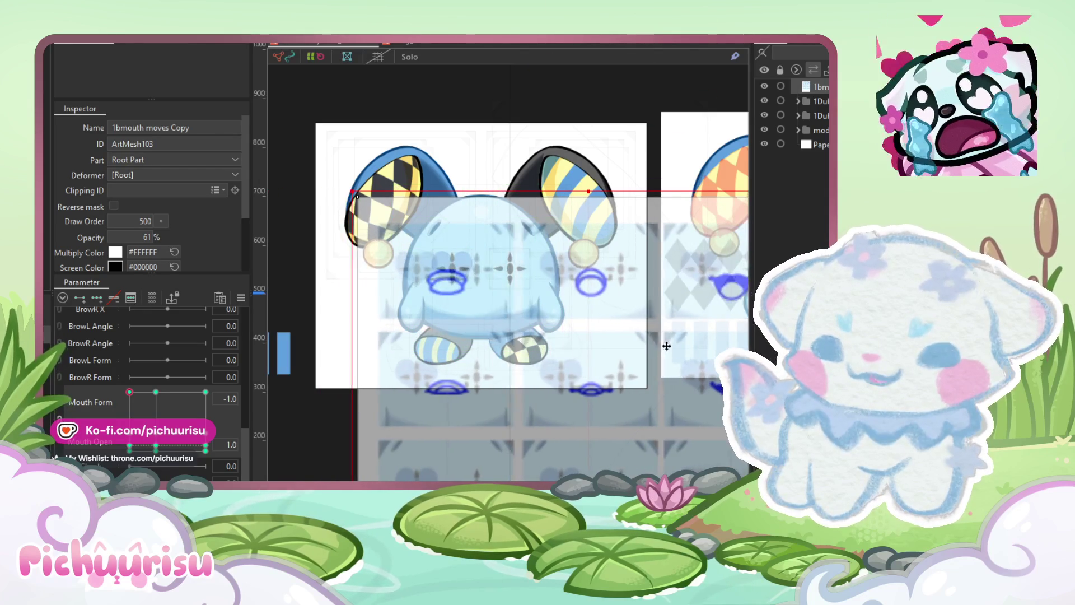
scroll(534, 297, up, 3)
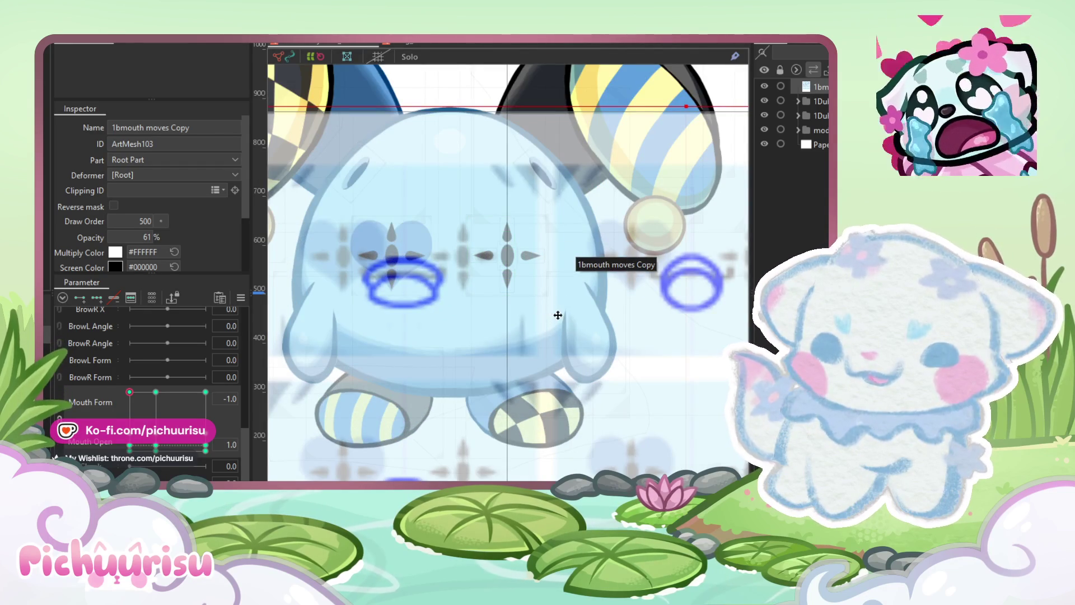
drag(557, 314, 605, 316)
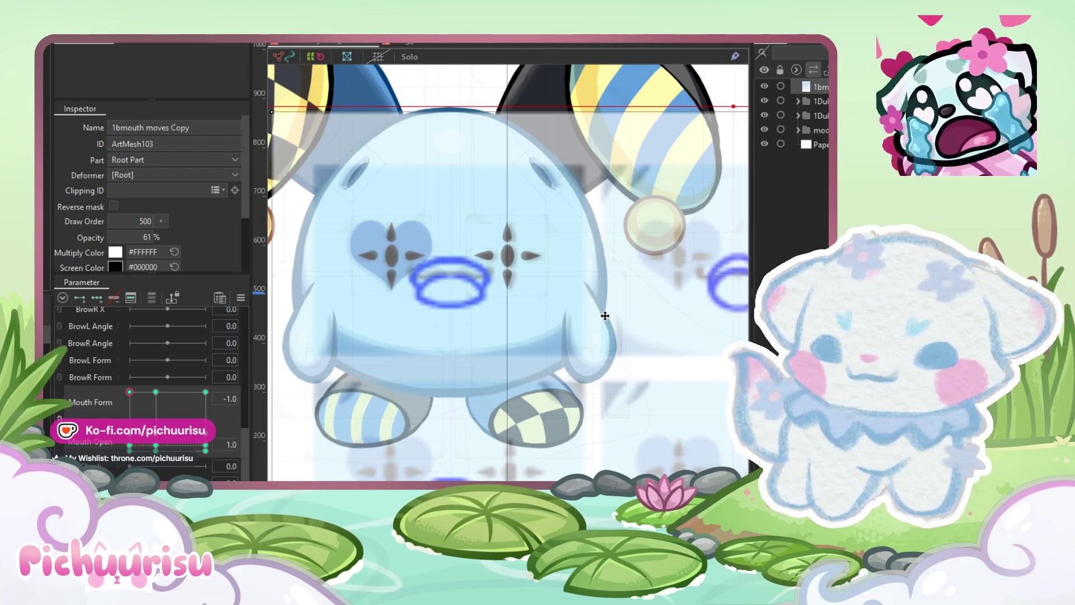
scroll(554, 318, down, 3)
scroll(546, 319, up, 1)
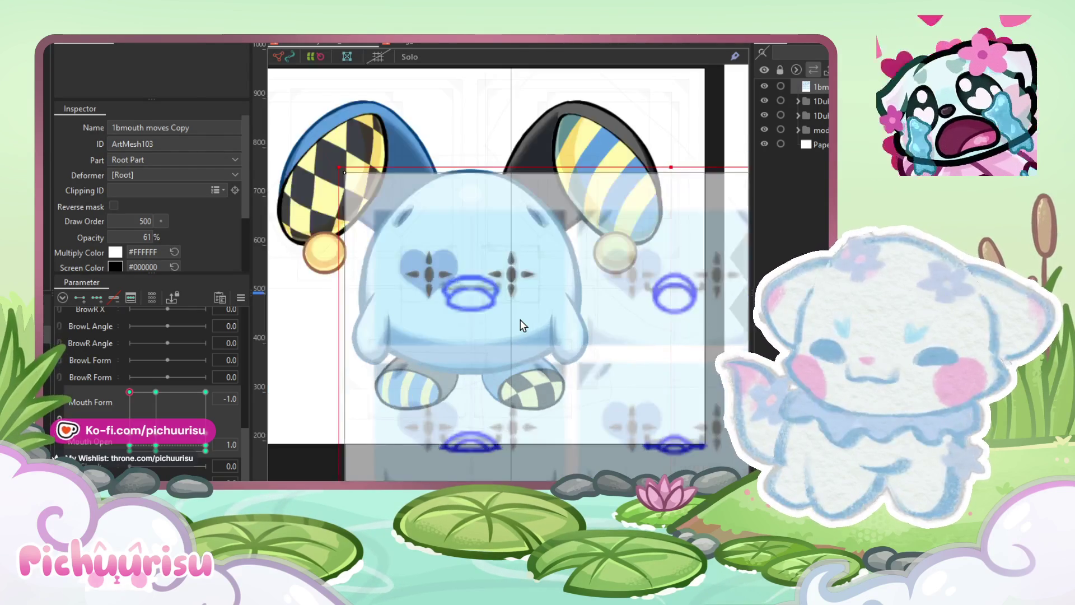
Step: At Mouth Form 1.0 with Mouth Open 0.3, move the mouth mesh up onto the face and align it
click(205, 392)
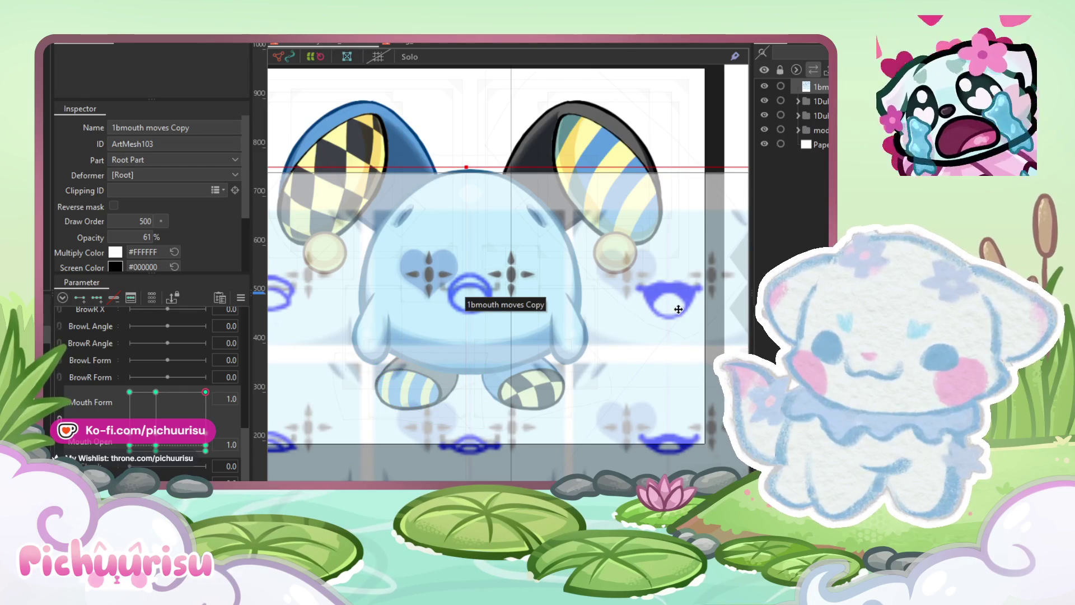
click(485, 311)
drag(486, 311, 479, 311)
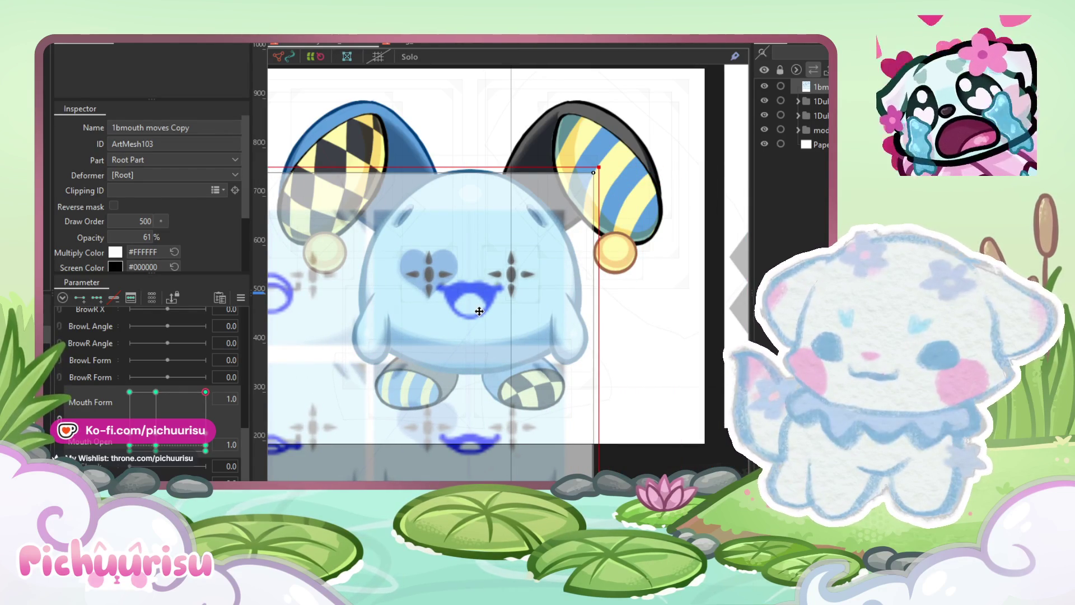
scroll(479, 312, down, 2)
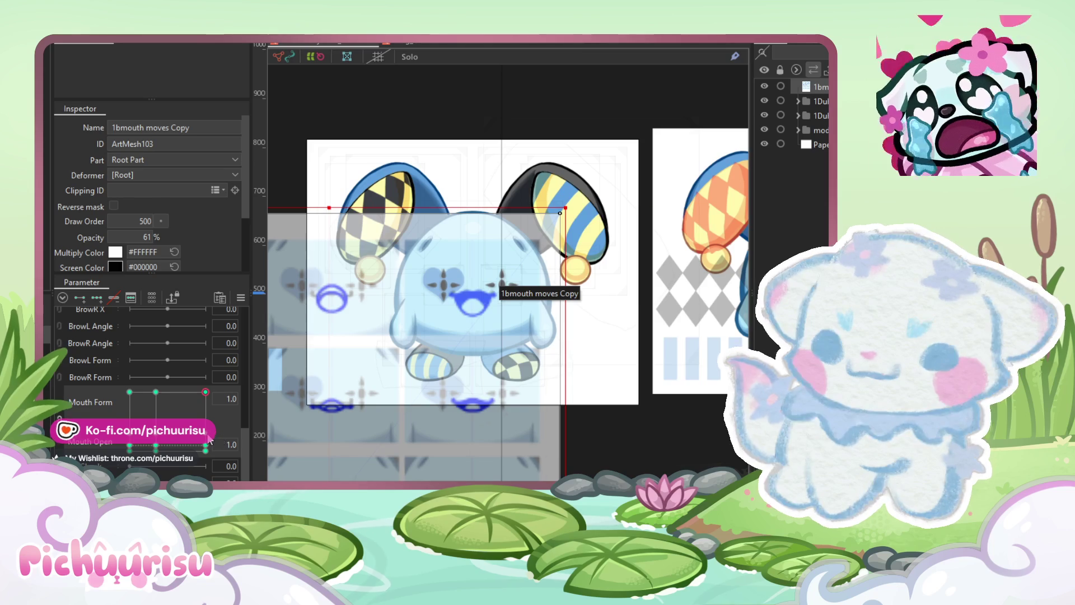
drag(208, 439, 152, 442)
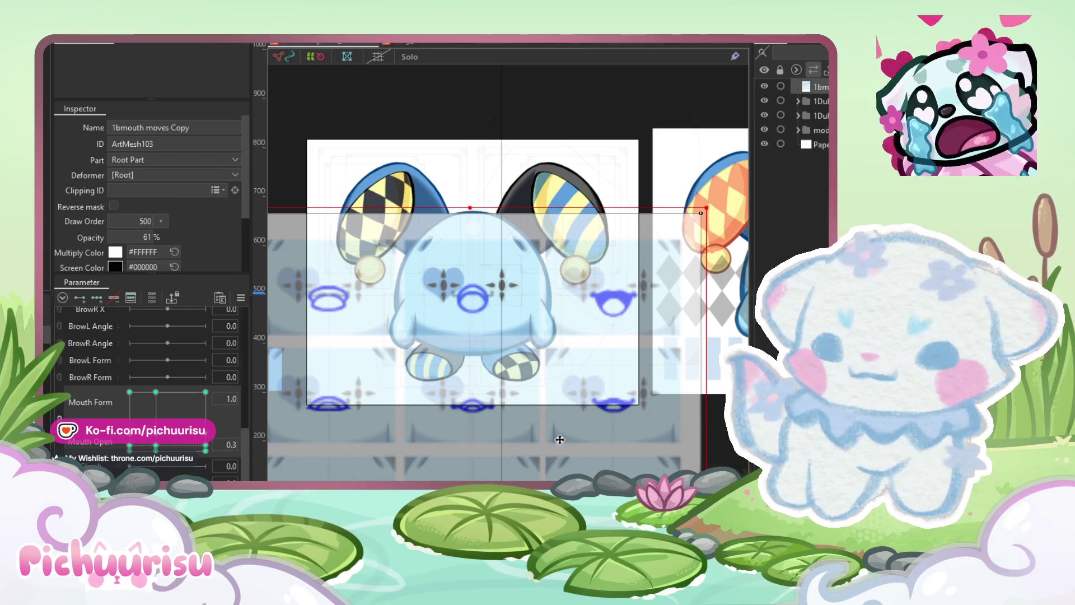
drag(585, 438, 590, 331)
scroll(545, 295, up, 3)
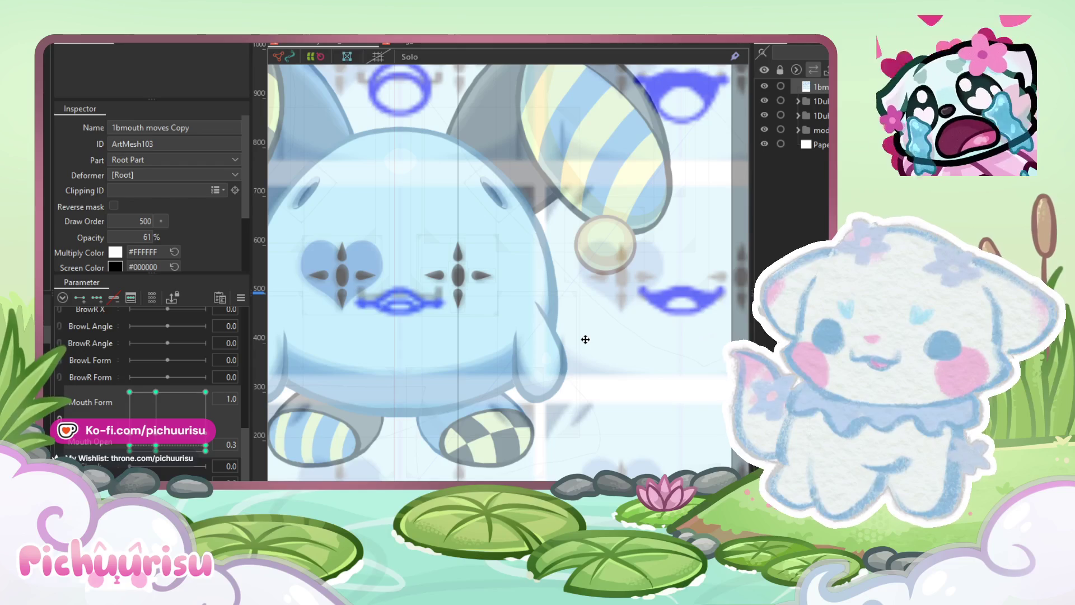
scroll(585, 339, down, 2)
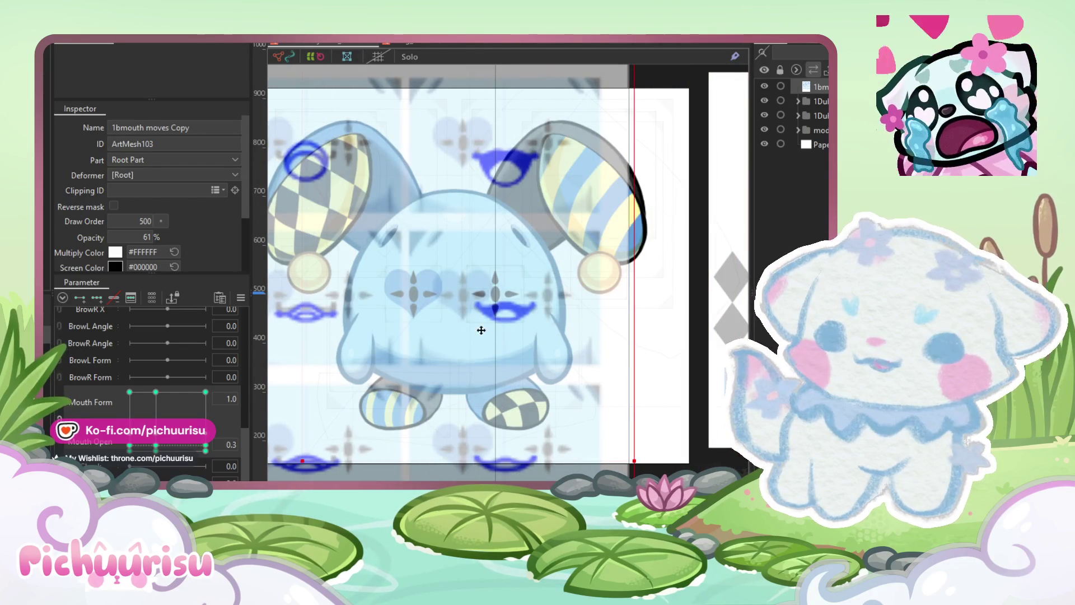
drag(493, 331, 462, 331)
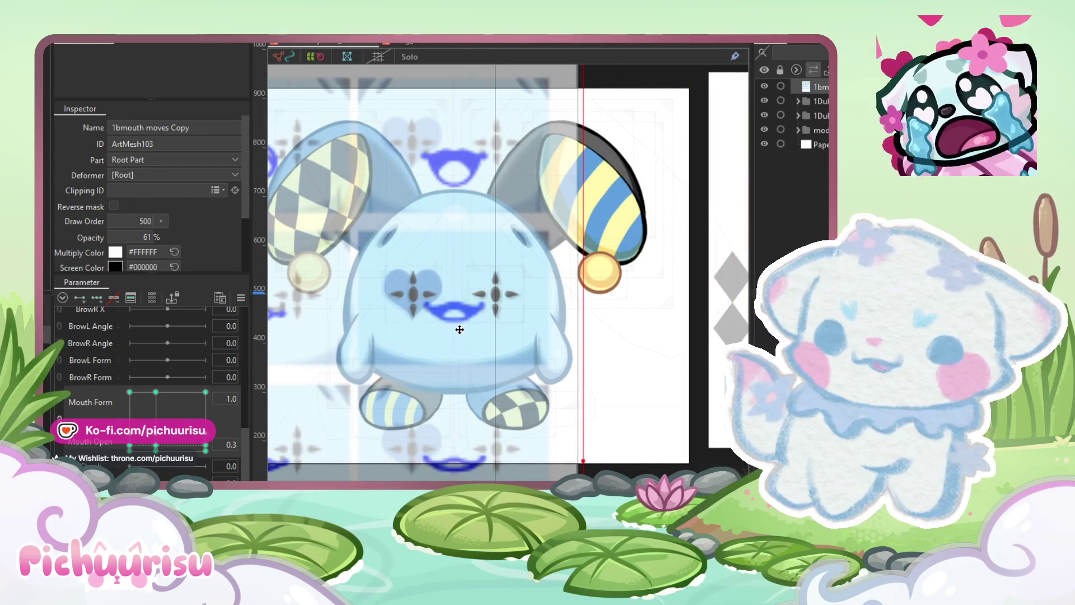
scroll(464, 327, down, 5)
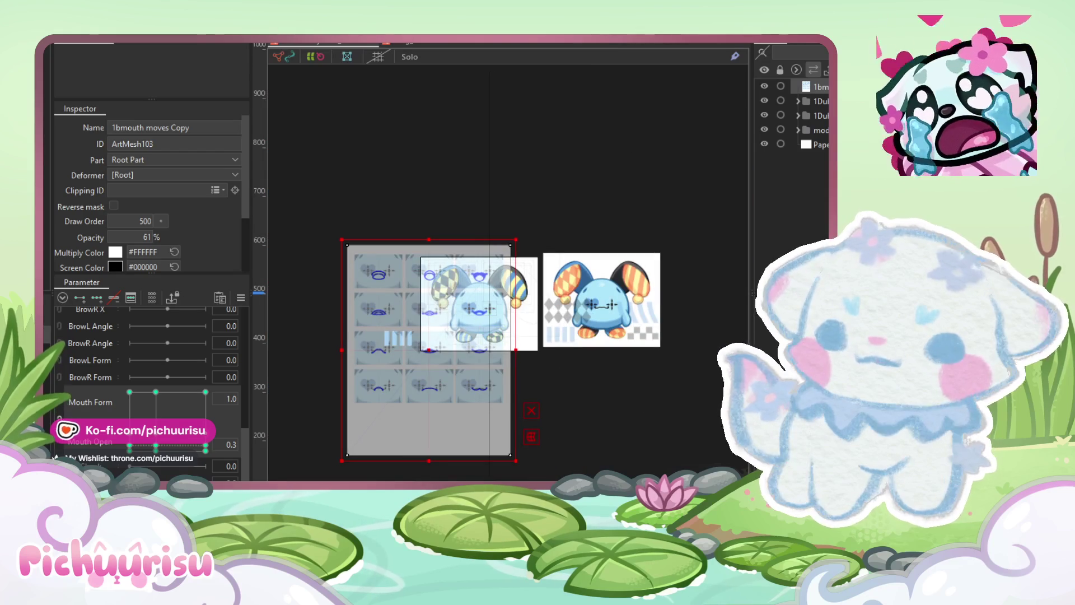
Step: Select all the mouth meshes and copy their shape with Copy Form
drag(330, 269, 308, 212)
click(53, 38)
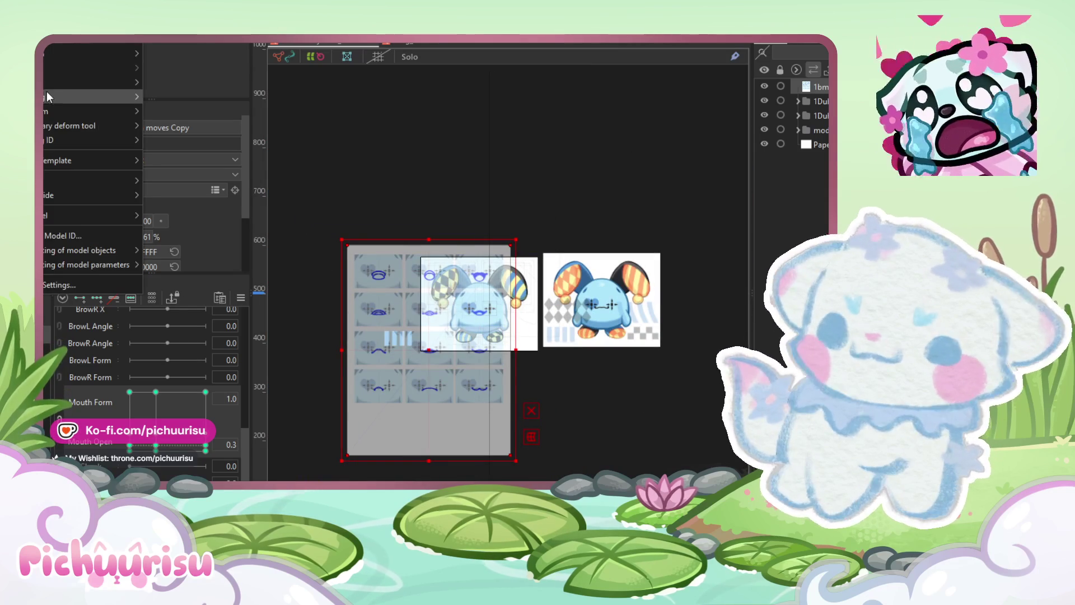
mouse_move(123, 111)
click(167, 112)
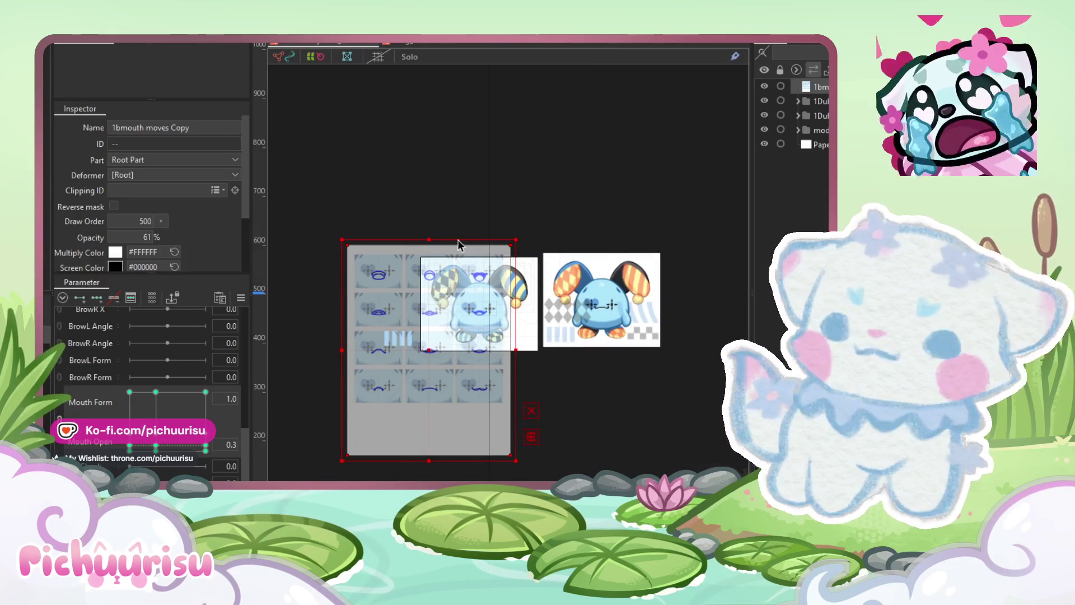
scroll(450, 240, up, 3)
scroll(443, 427, up, 5)
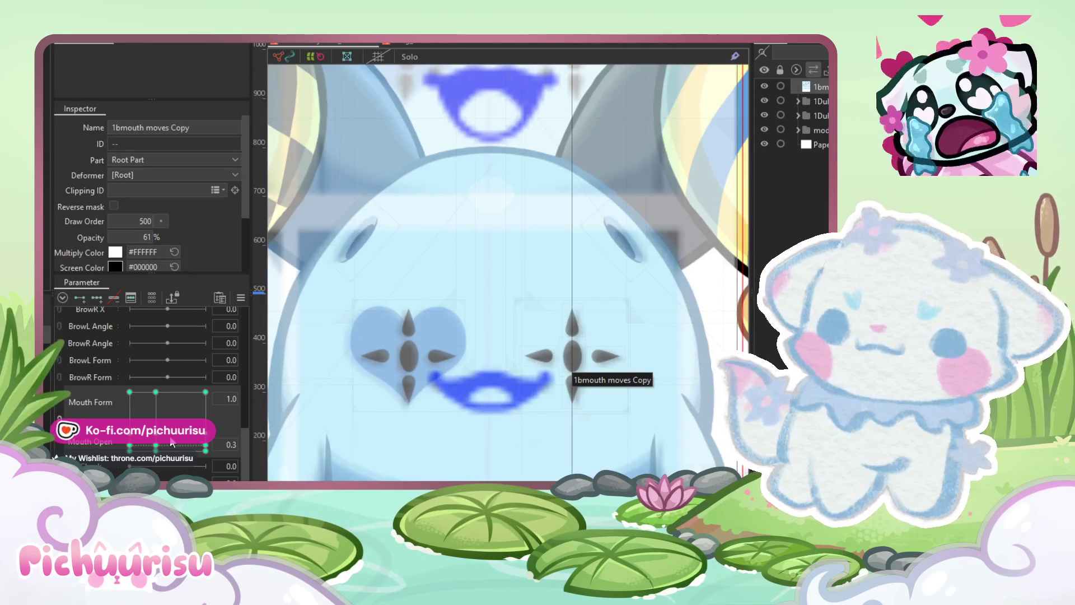
Step: Paste the copied smile form onto the mouth meshes at Mouth Form -0.3
click(173, 442)
click(53, 38)
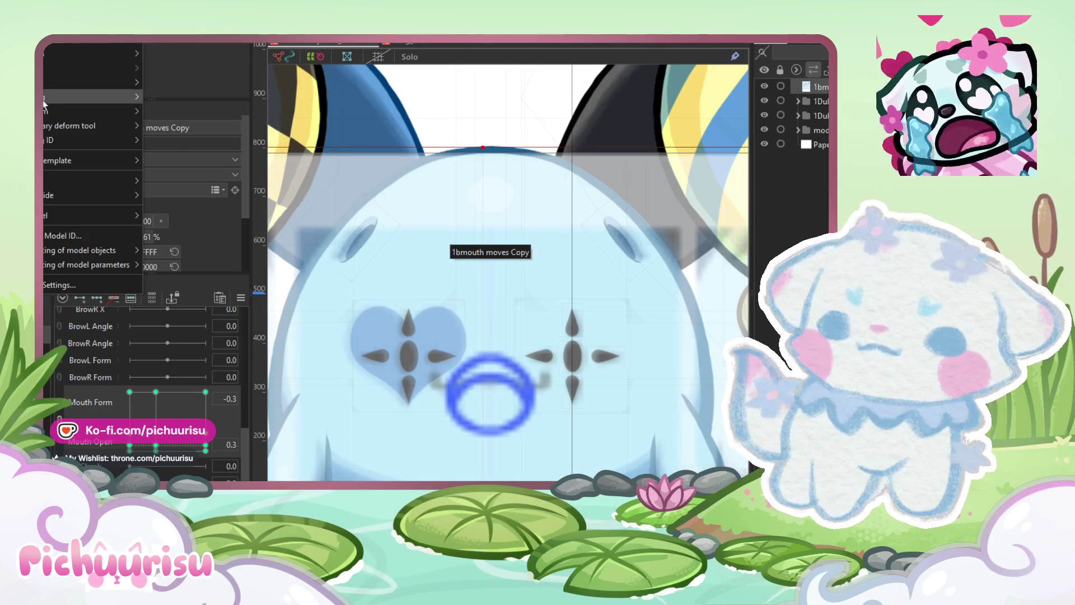
mouse_move(124, 111)
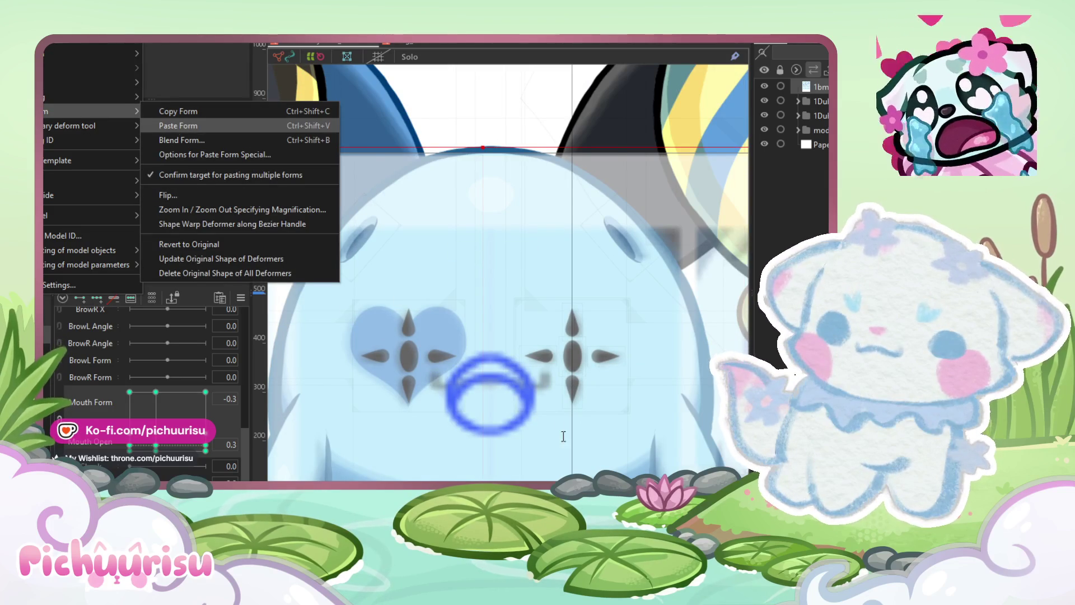
click(177, 126)
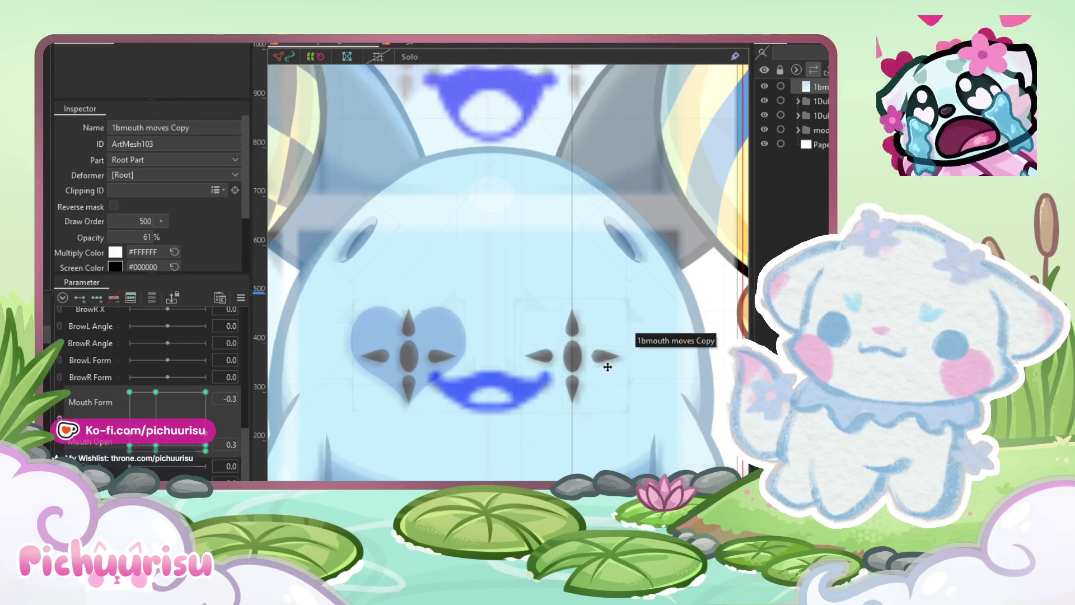
scroll(590, 366, down, 2)
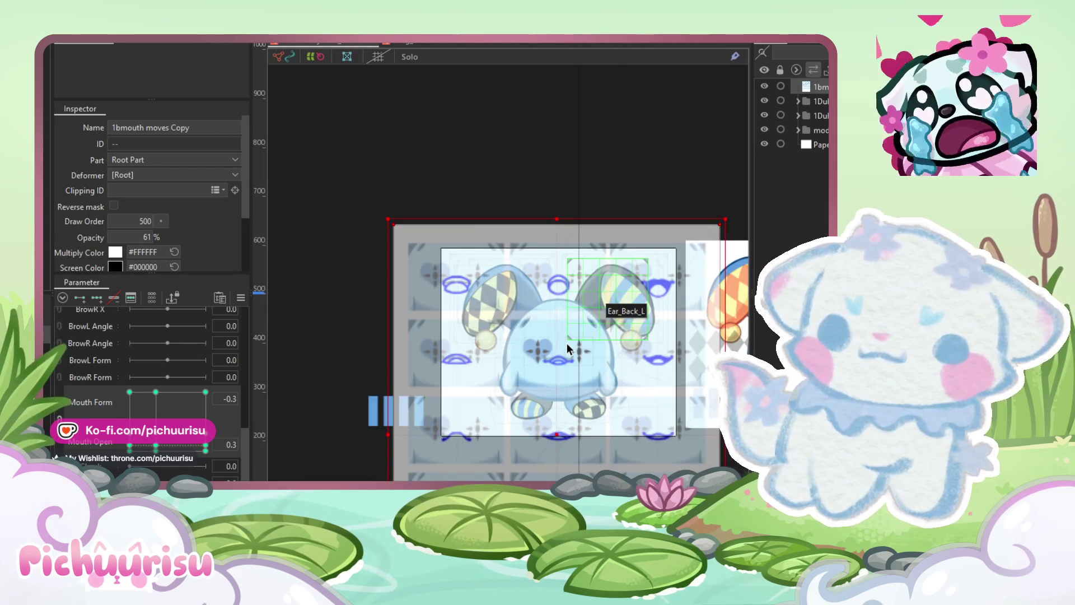
Step: At Mouth Form -1.0, paste the copied form and shift the mouth slightly right
drag(141, 409, 129, 438)
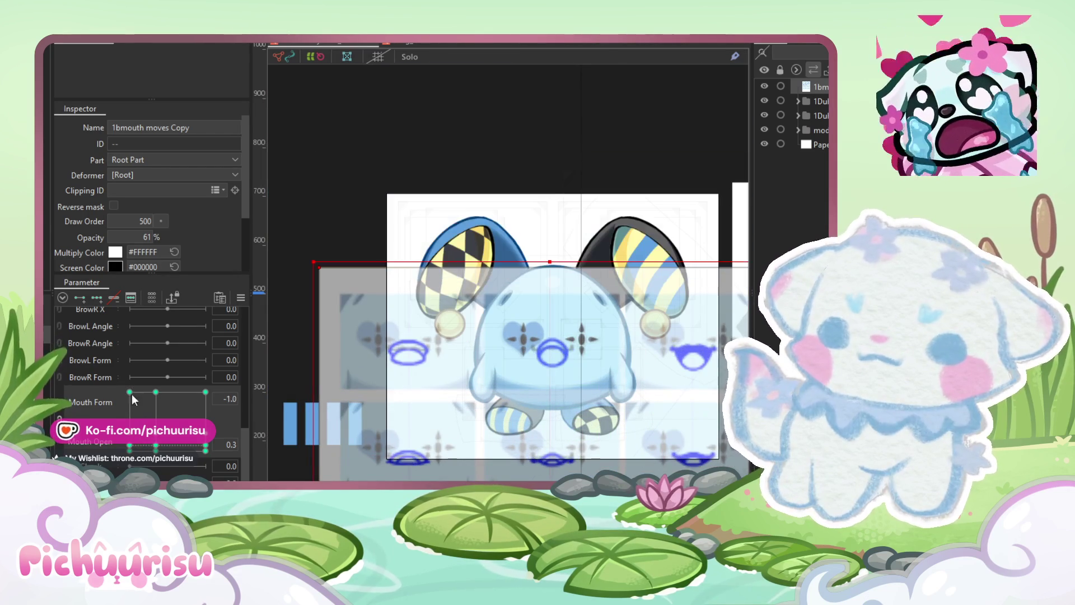
click(67, 44)
mouse_move(112, 111)
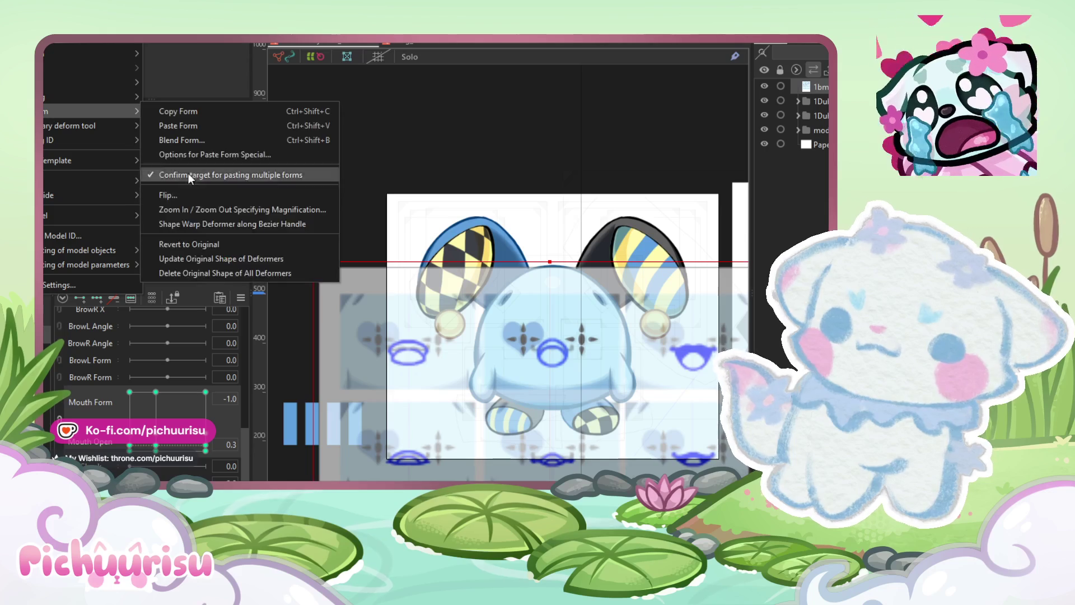
key(Return)
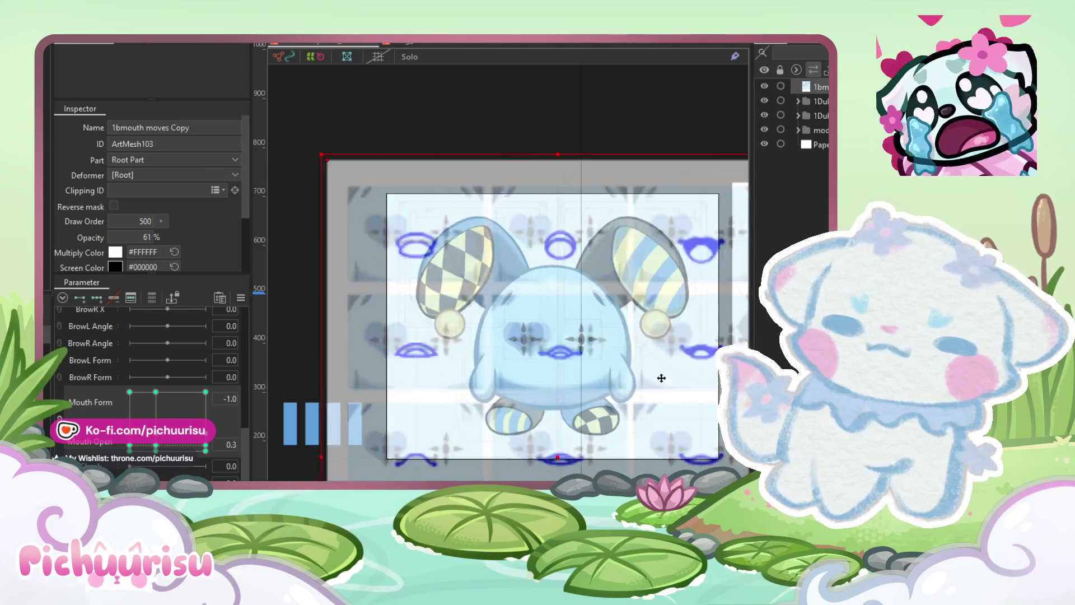
scroll(542, 372, up, 4)
drag(523, 372, 558, 374)
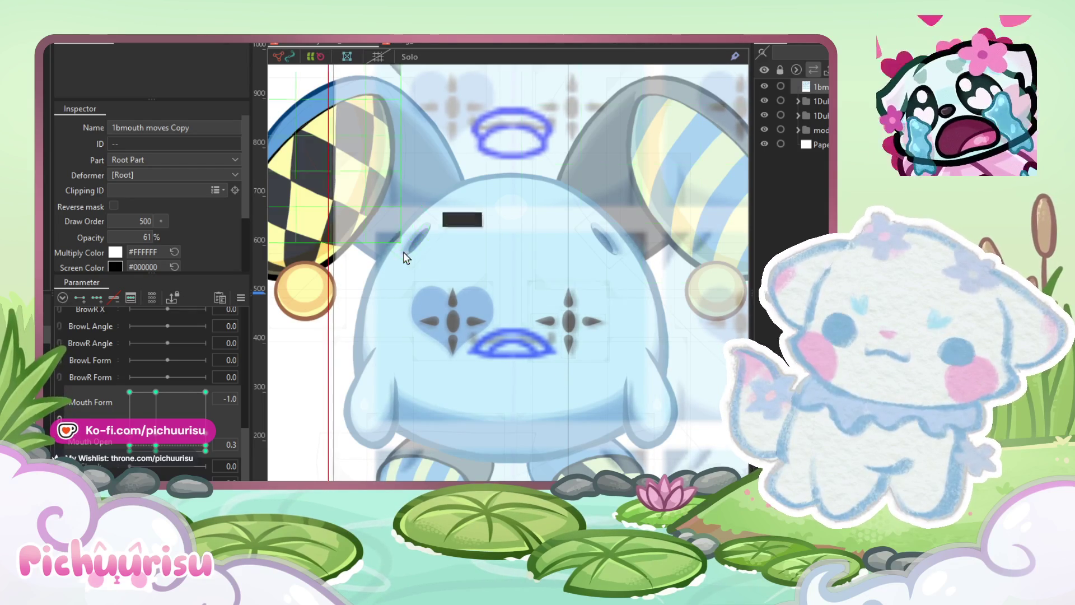
scroll(403, 252, down, 3)
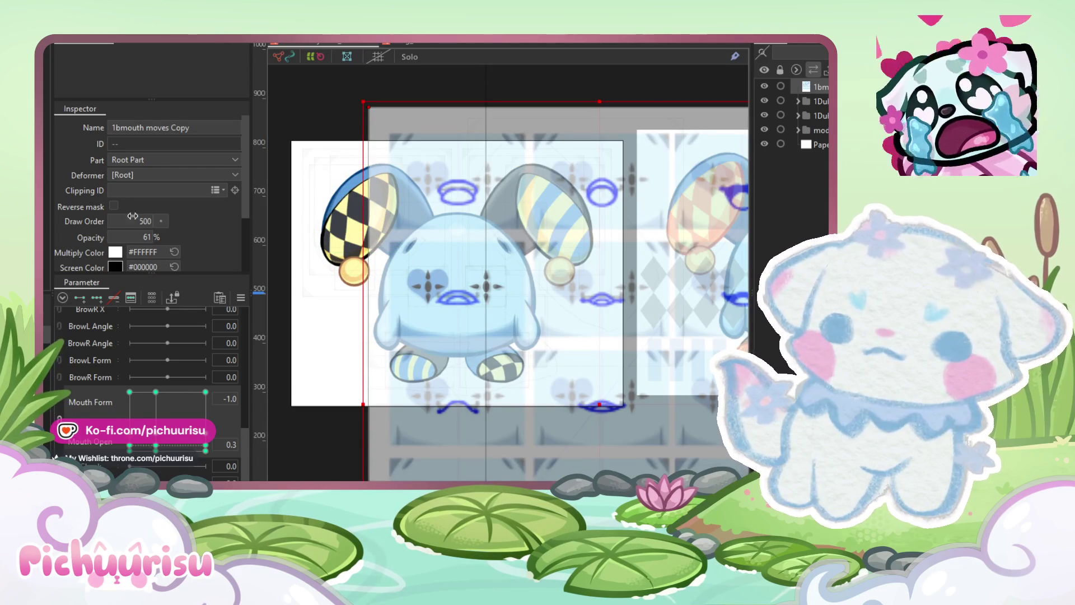
click(156, 447)
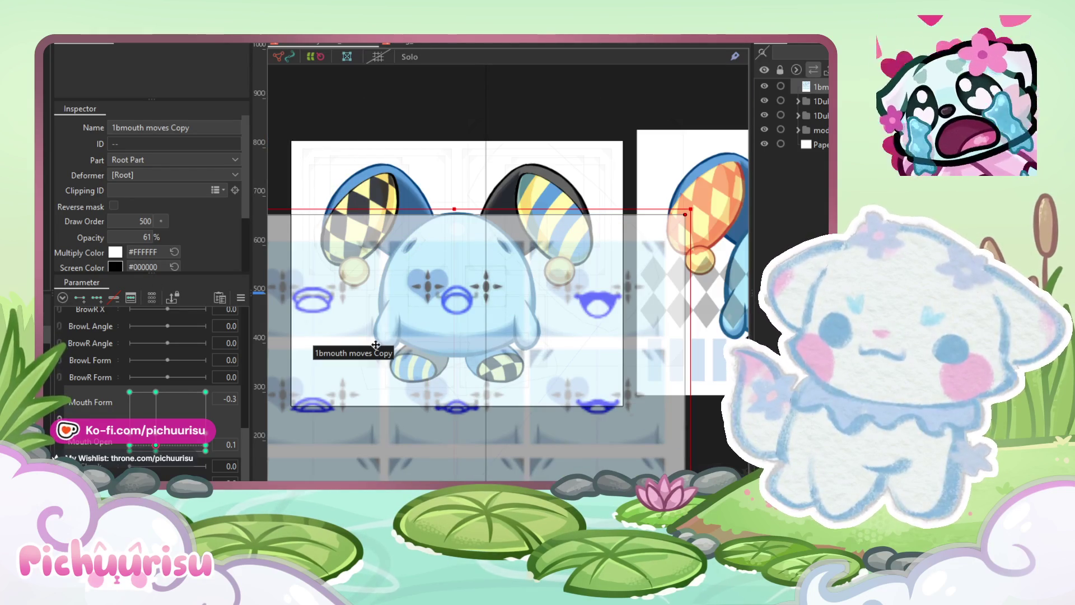
Step: Paste the copied smile form onto the mouth at Mouth Form -0.3, Mouth Open 0.1
click(56, 39)
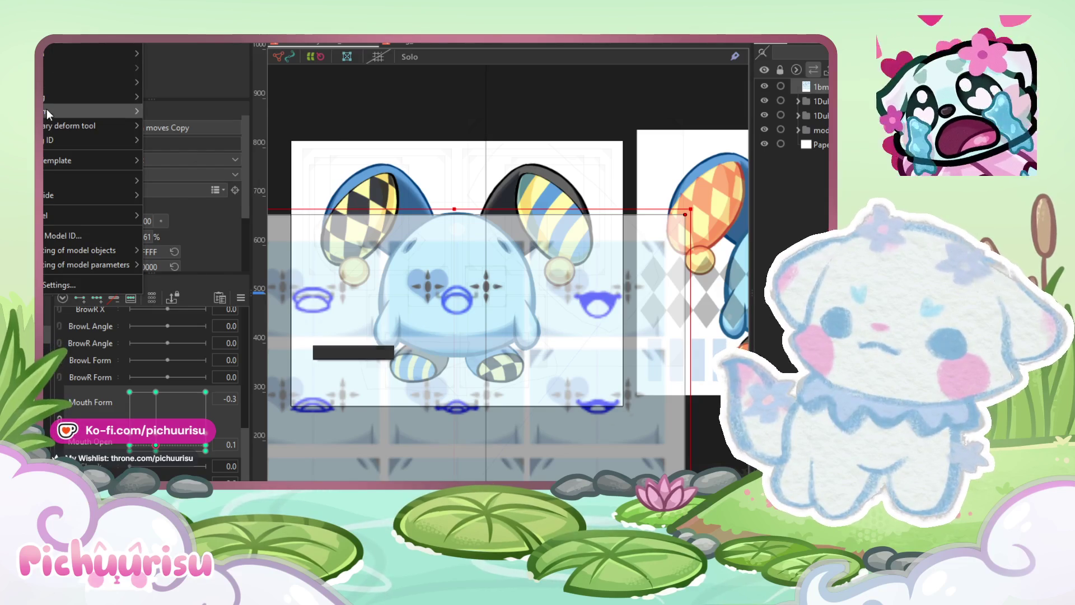
mouse_move(46, 108)
key(Return)
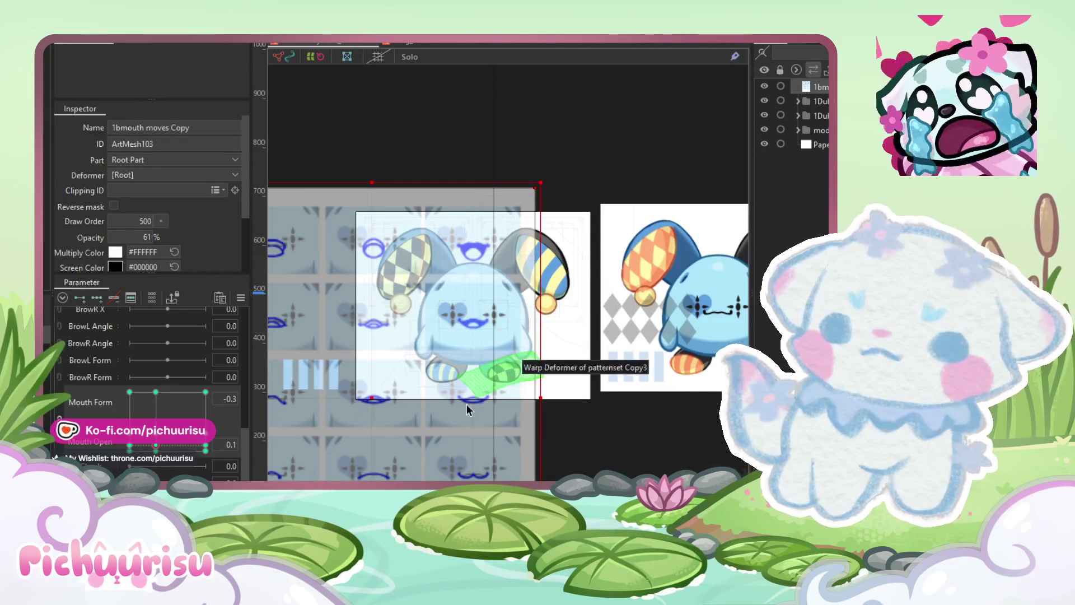
Step: At Mouth Form 1.0, paste the copied form and move the mouth up onto the face
click(203, 446)
click(56, 38)
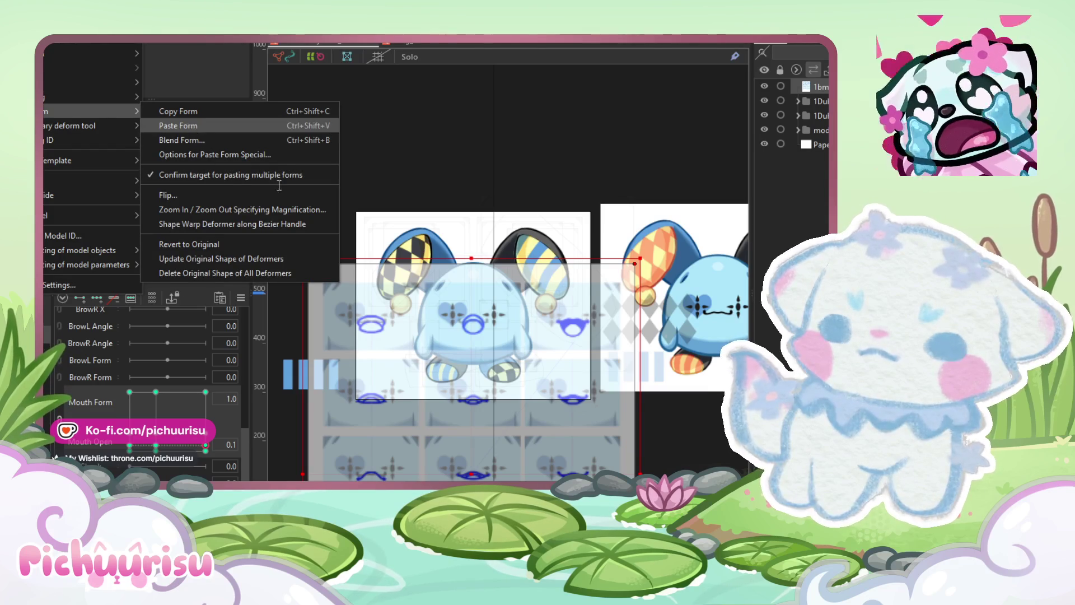
key(Return)
scroll(491, 398, up, 5)
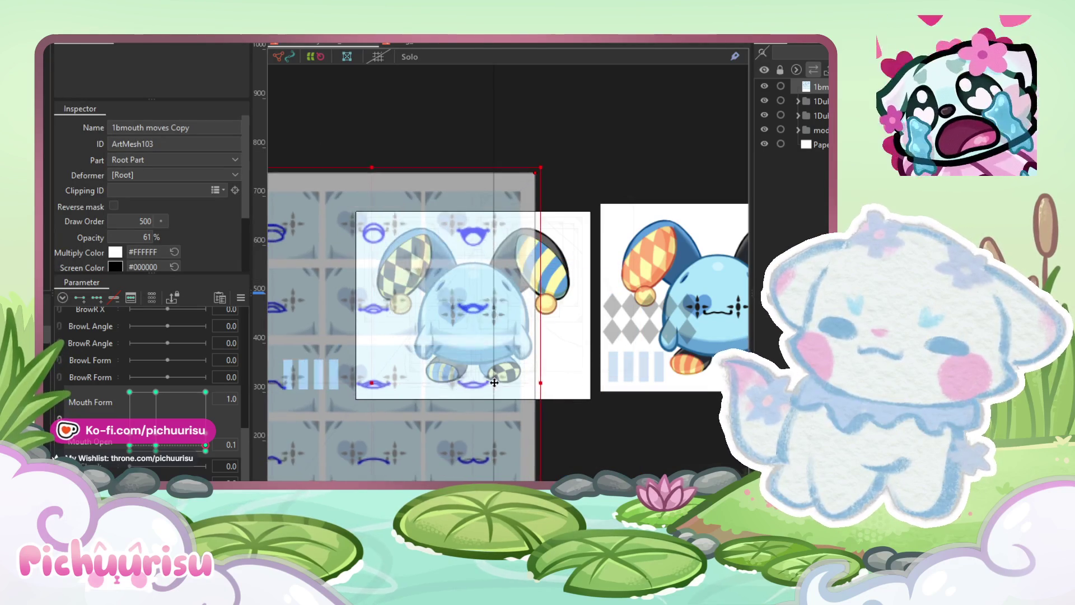
drag(510, 355, 510, 309)
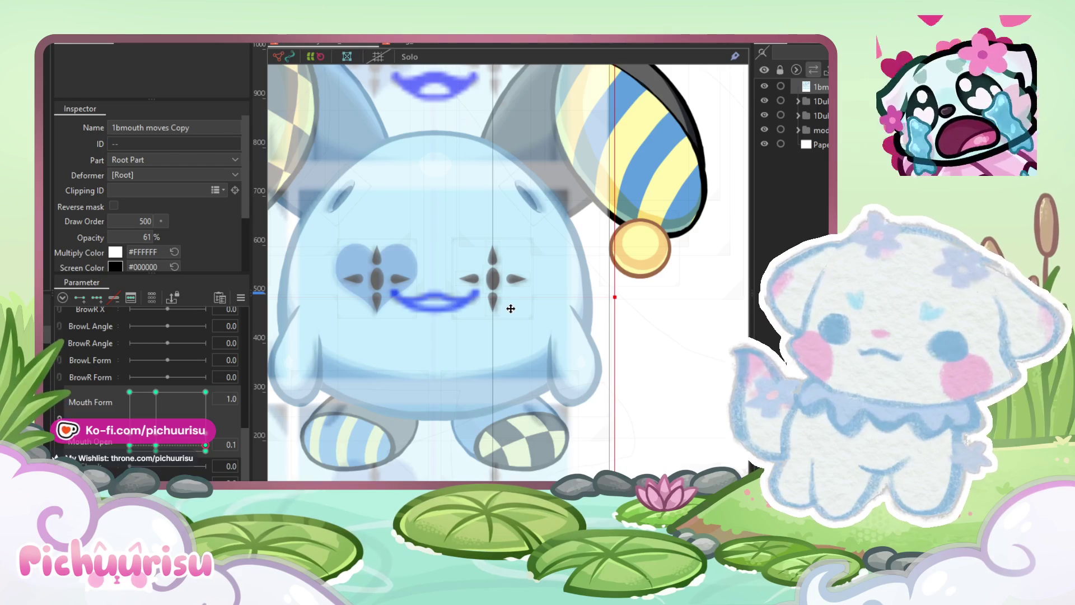
scroll(510, 308, down, 5)
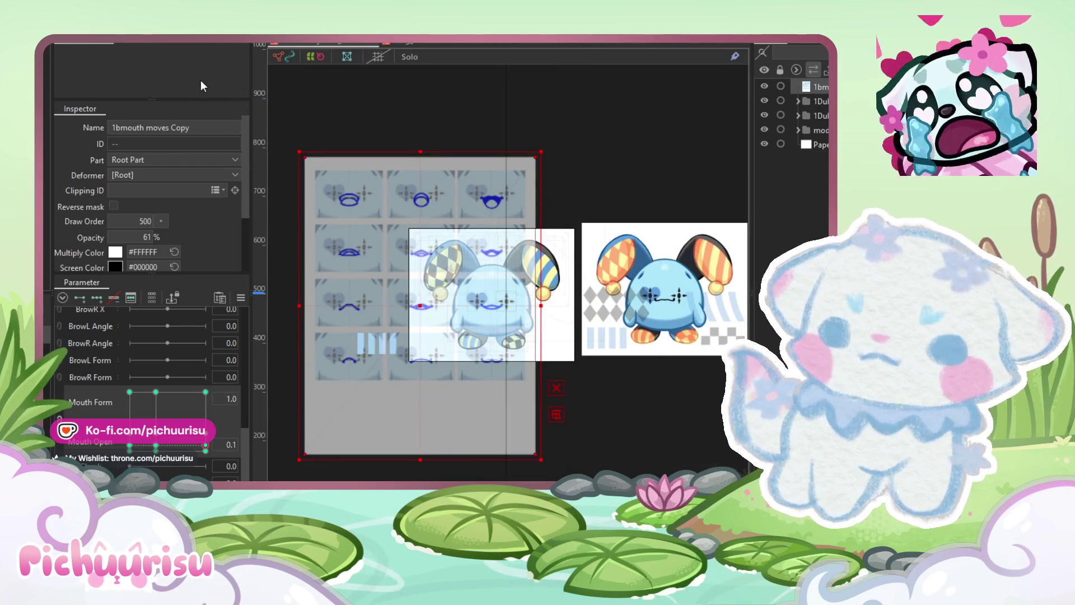
Step: Recopy the mouth form and apply it again at Mouth Form -0.3
click(56, 39)
mouse_move(42, 113)
click(163, 110)
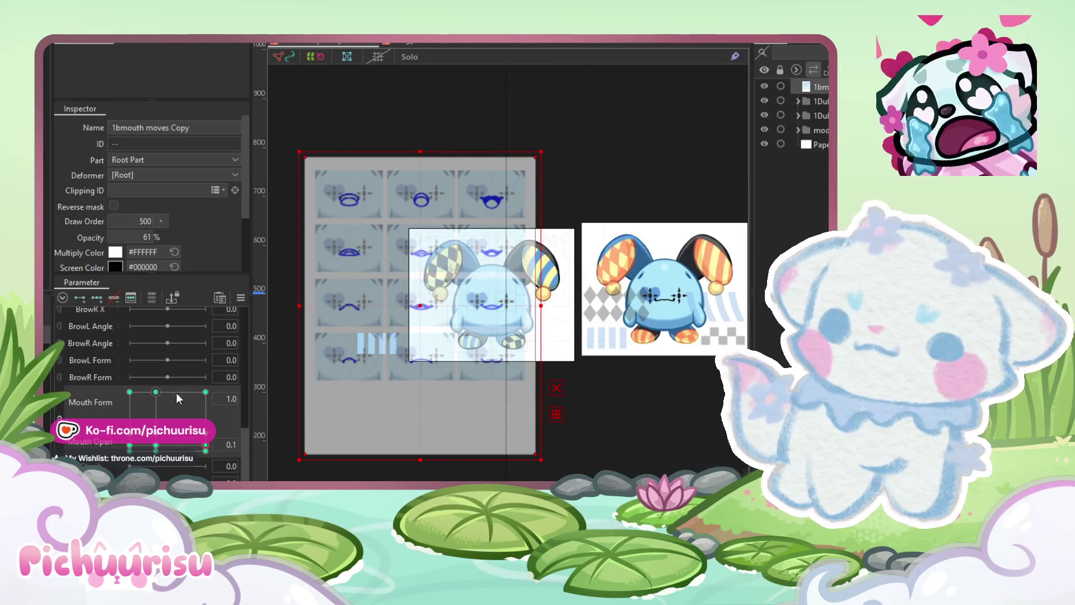
click(155, 445)
click(56, 39)
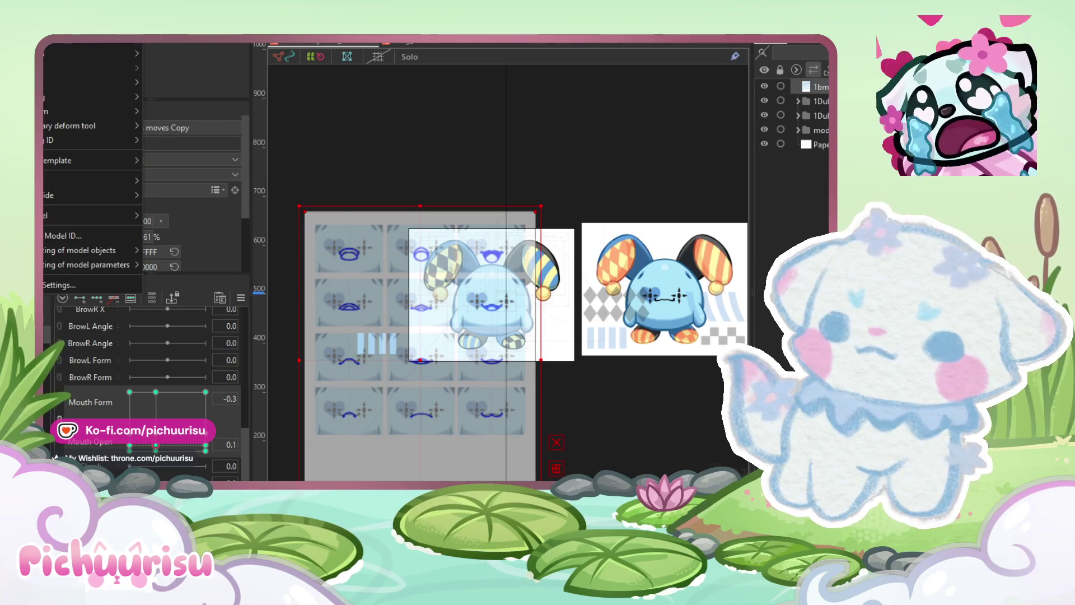
mouse_move(46, 114)
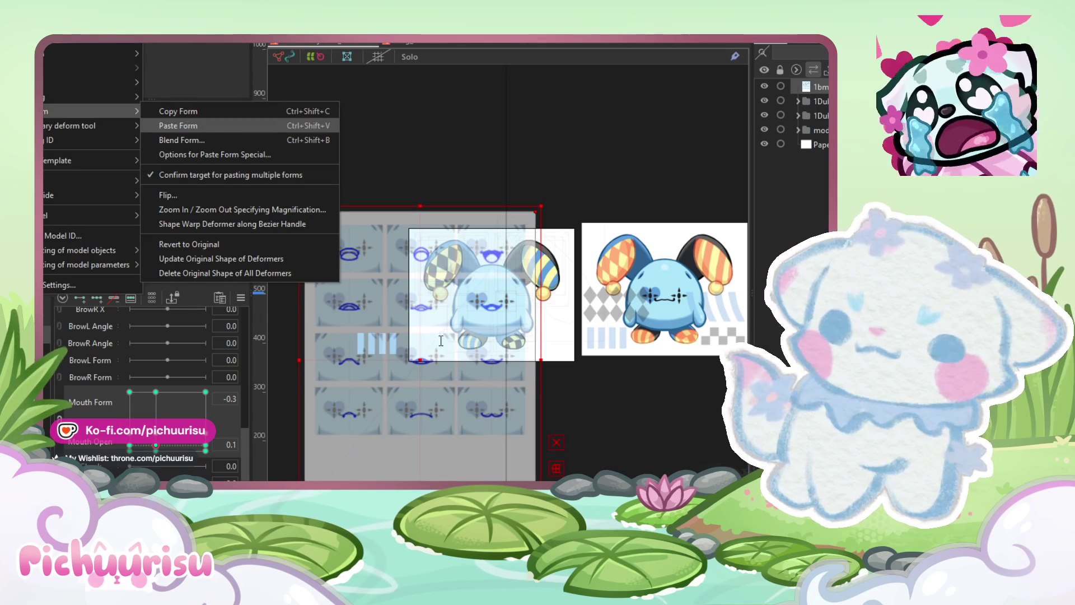
click(440, 342)
scroll(493, 317, up, 3)
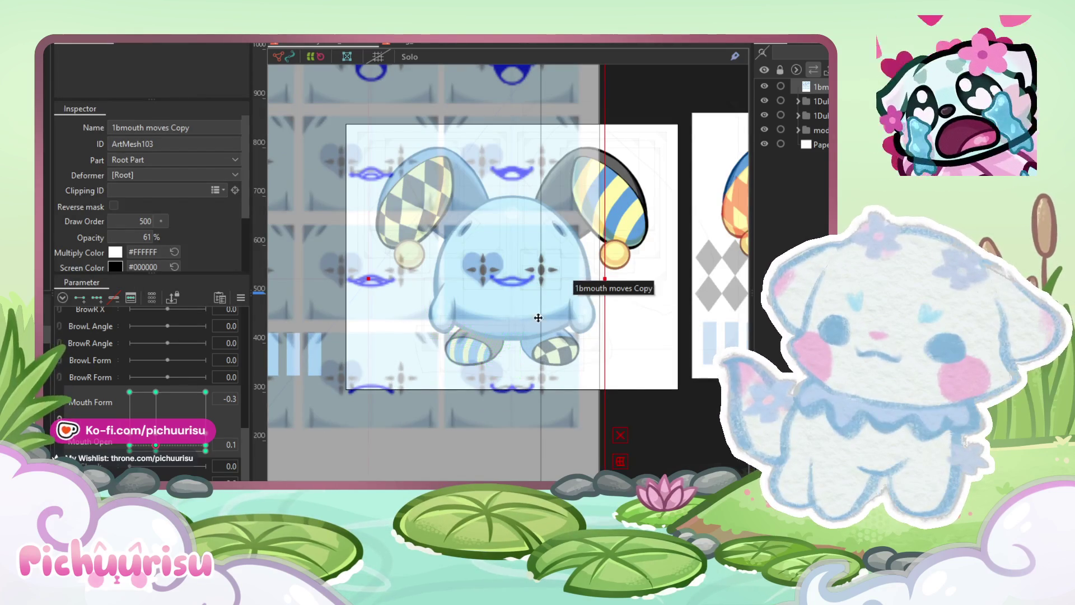
scroll(518, 329, up, 4)
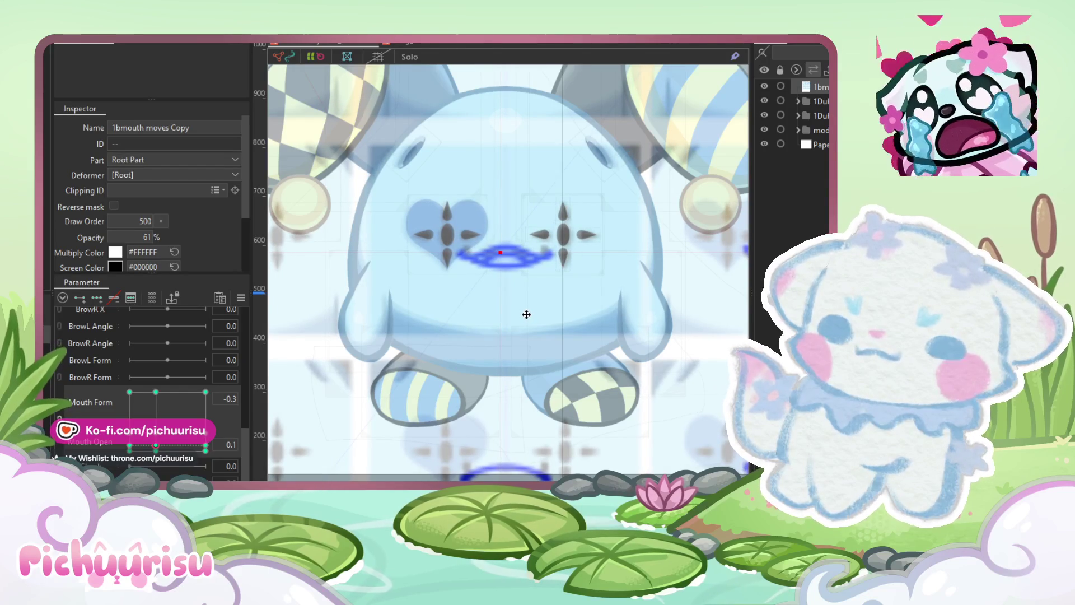
scroll(526, 314, down, 4)
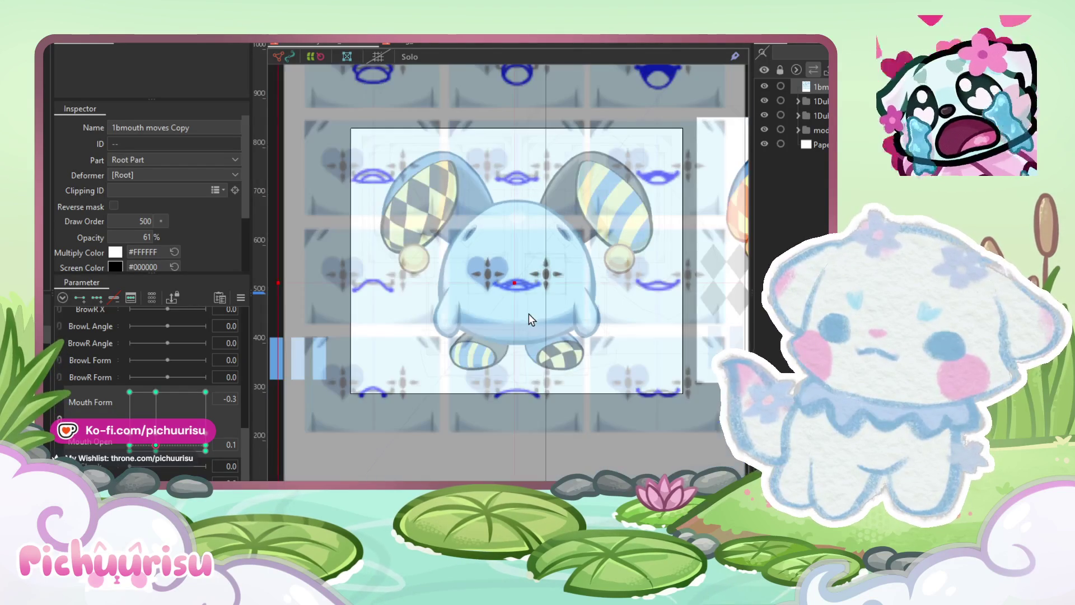
click(130, 445)
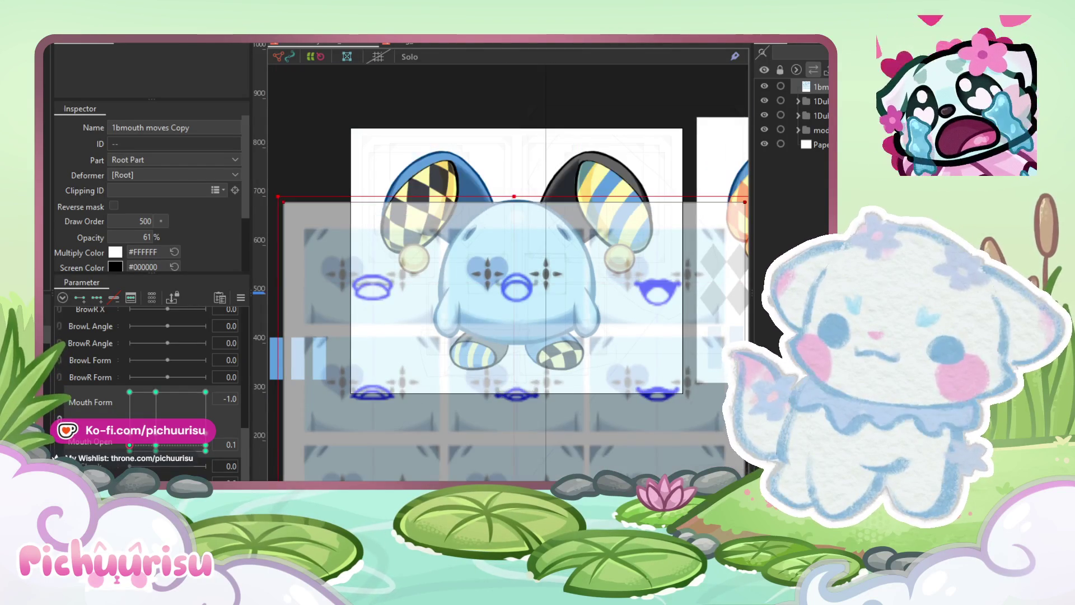
Step: Paste the copied form at Mouth Form -1.0 and shift the mouth slightly right
click(44, 39)
mouse_move(44, 111)
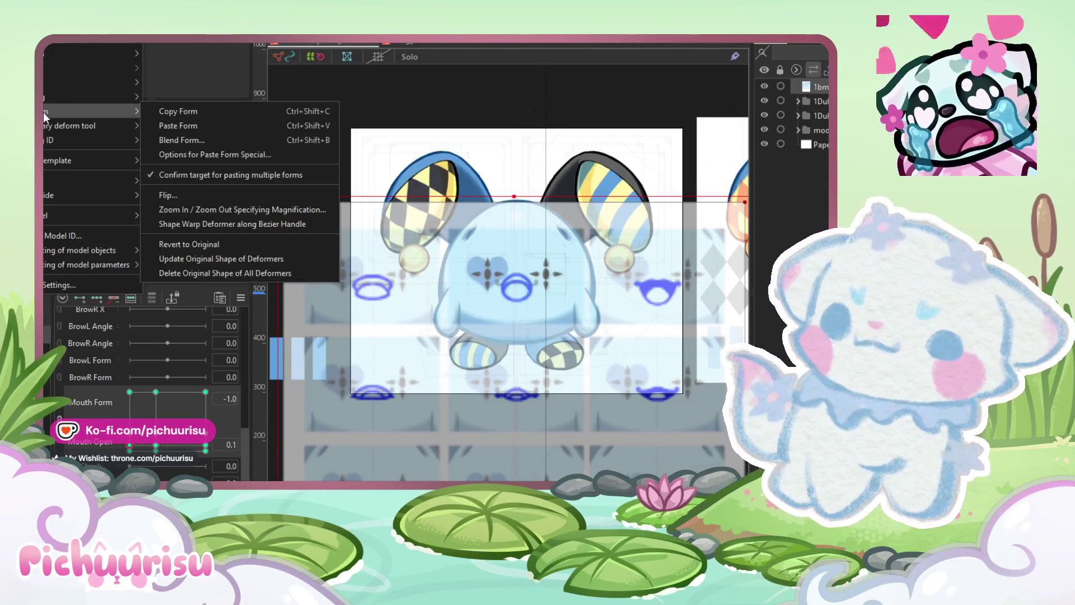
click(178, 125)
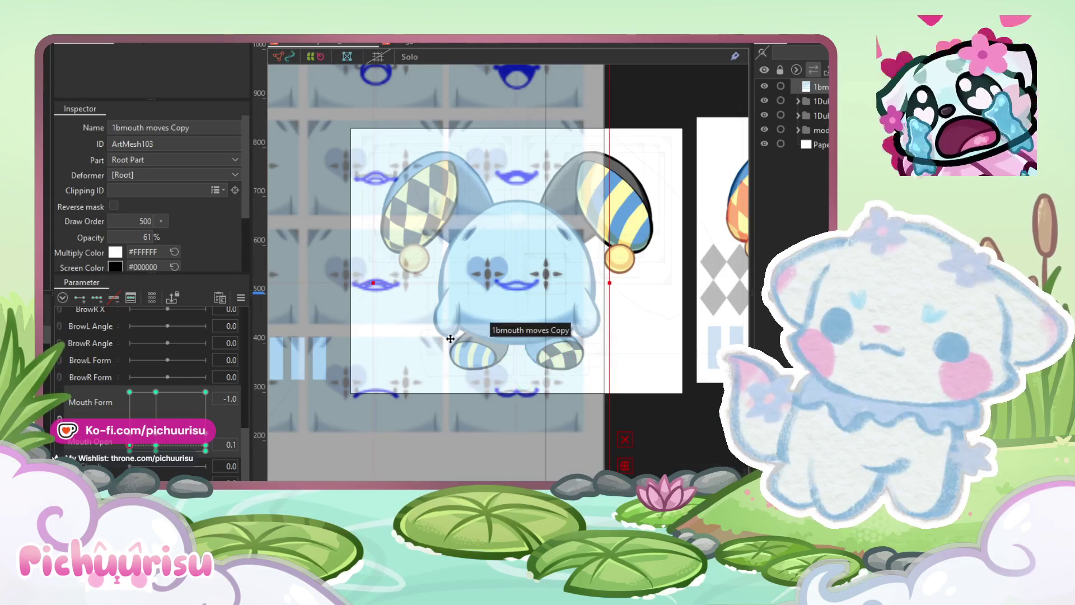
scroll(450, 337, up, 3)
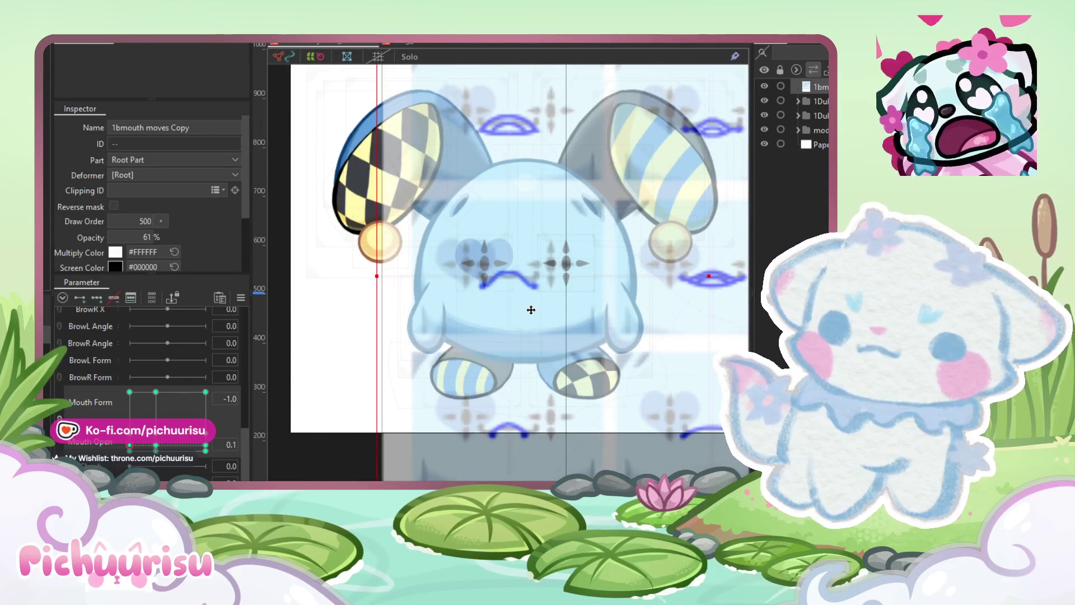
scroll(518, 308, up, 2)
drag(519, 309, 542, 306)
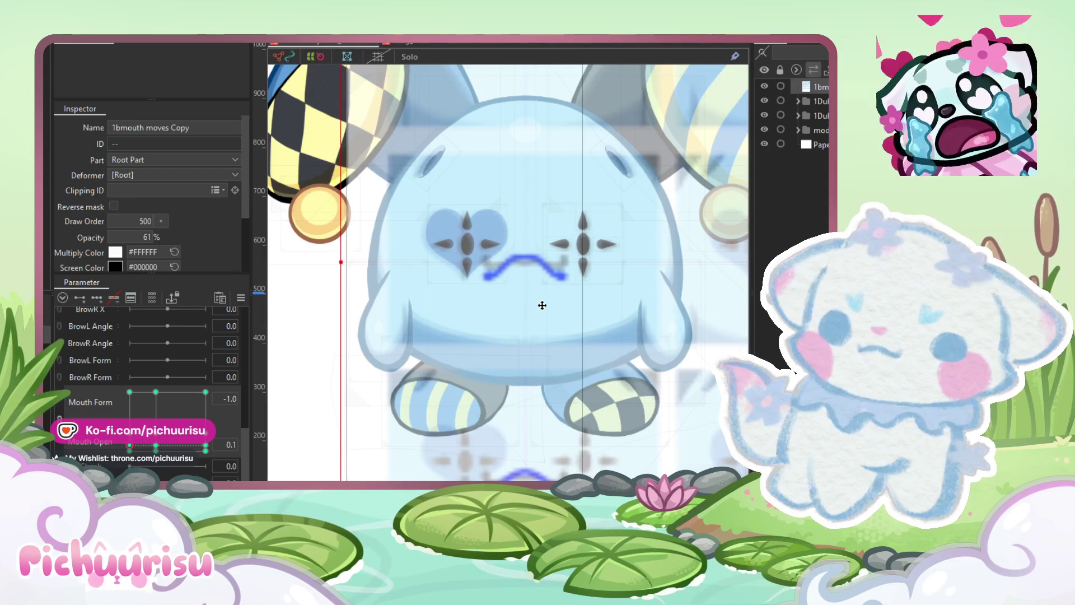
scroll(425, 312, down, 5)
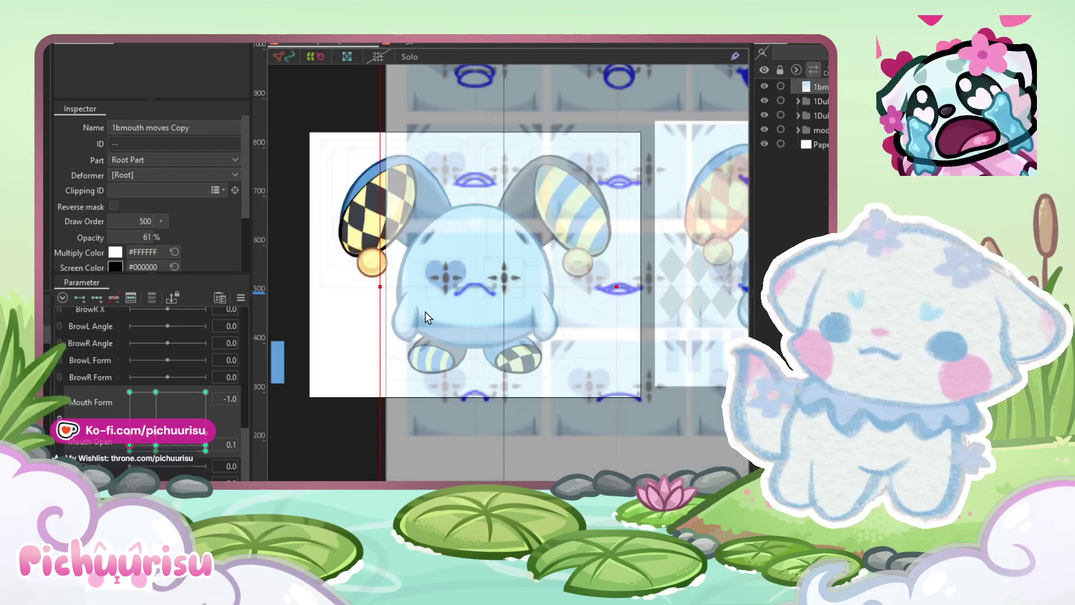
Step: With Mouth Open at 0, move the mouth texture sheet up over the face
click(130, 447)
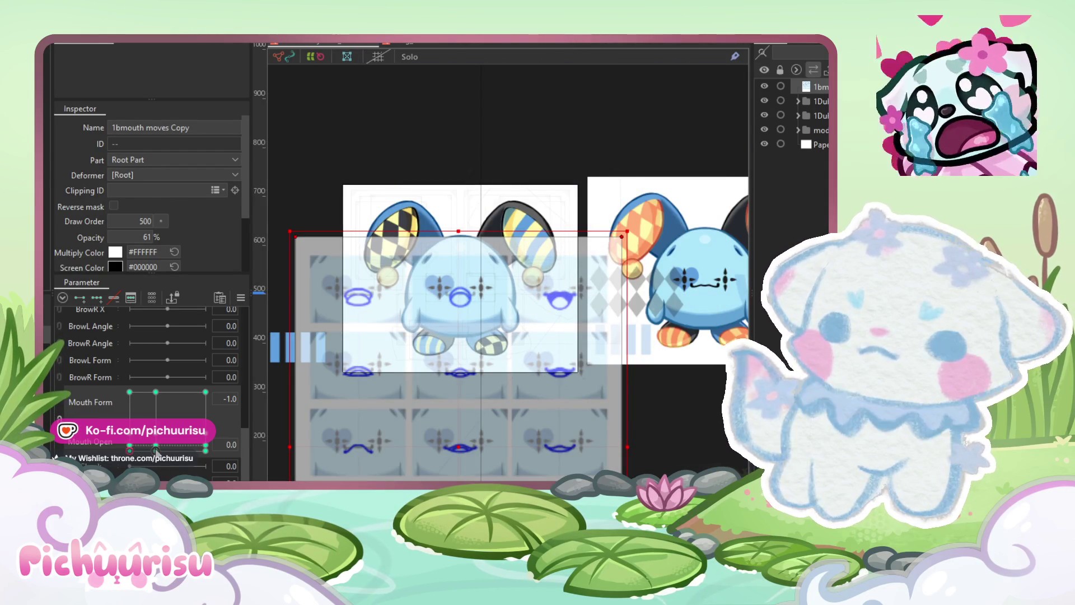
drag(489, 468, 520, 265)
scroll(490, 292, up, 5)
drag(512, 353, 511, 307)
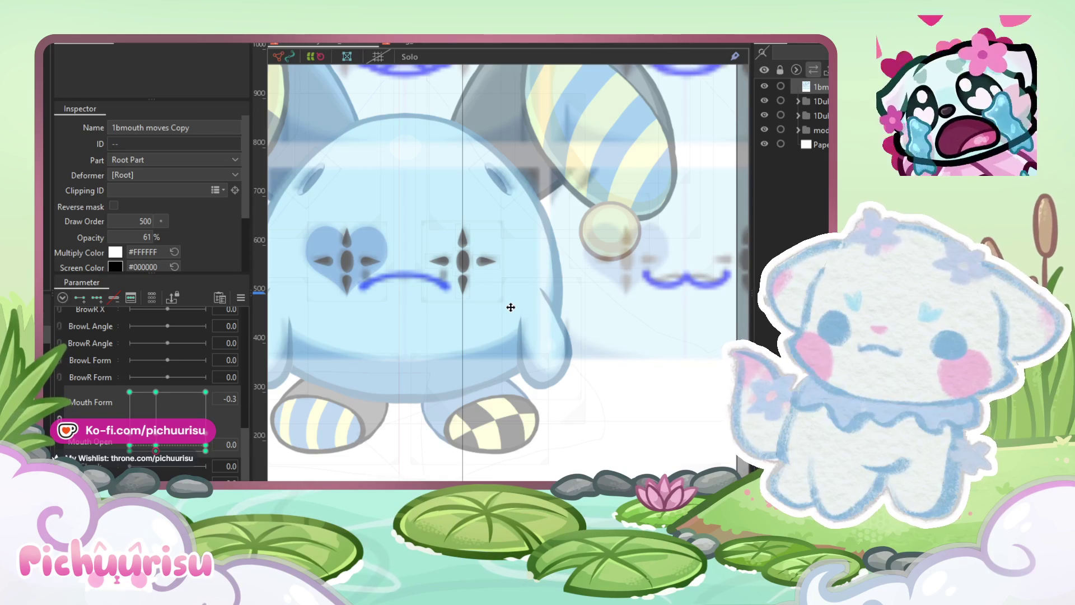
scroll(511, 312, down, 5)
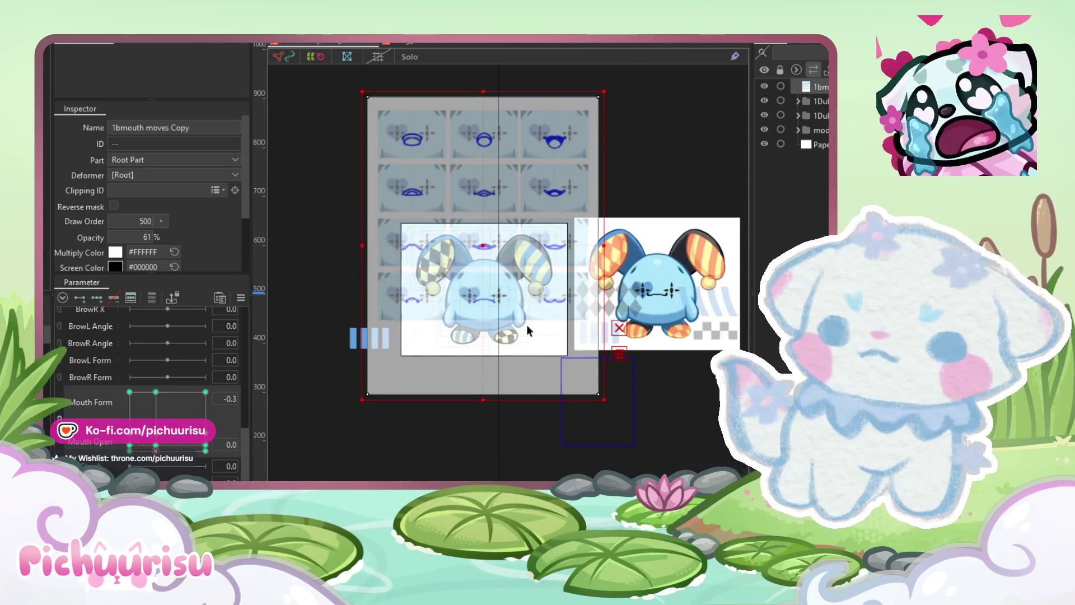
right_click(141, 102)
key(Escape)
click(137, 447)
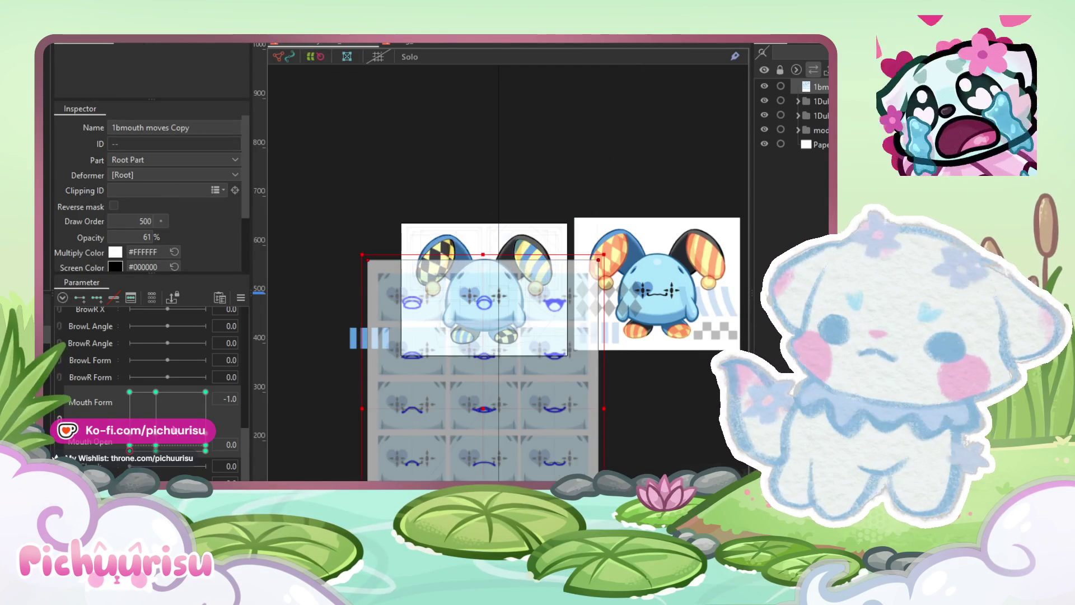
click(51, 37)
Step: Paste the copied form at Mouth Form -1.0 and shift the mouth sheet right
mouse_move(112, 110)
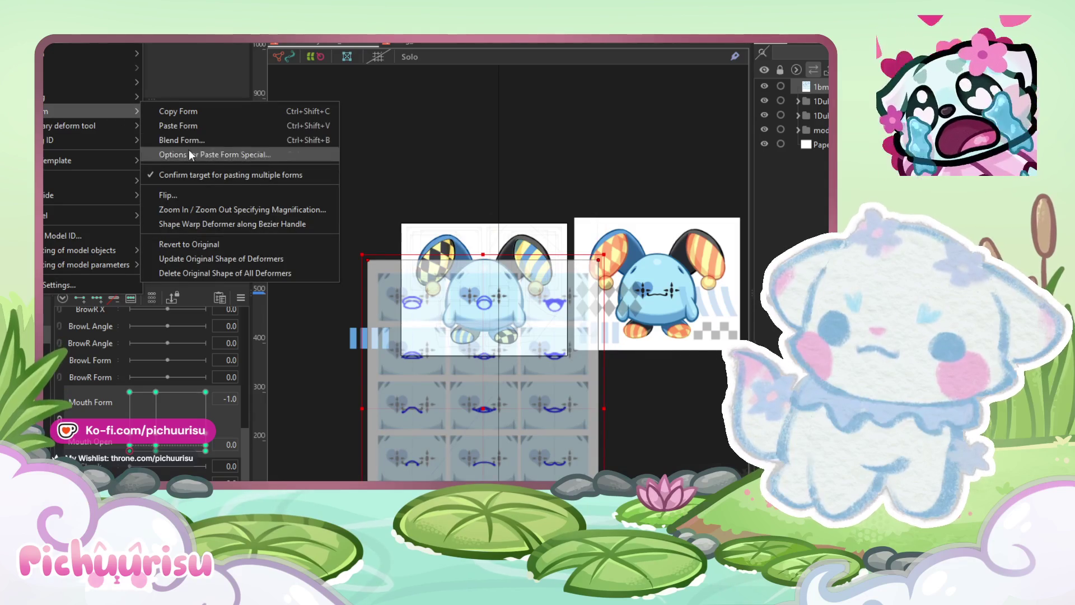
click(186, 125)
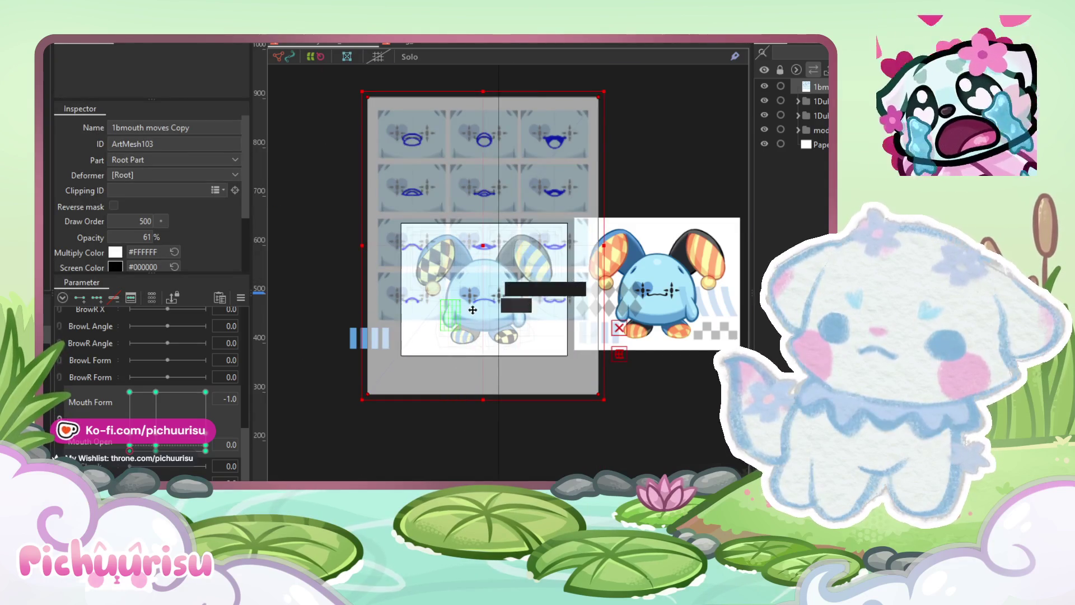
scroll(491, 305, up, 2)
mouse_move(532, 399)
mouse_down()
mouse_move(604, 392)
mouse_move(597, 365)
mouse_up()
scroll(569, 321, up, 3)
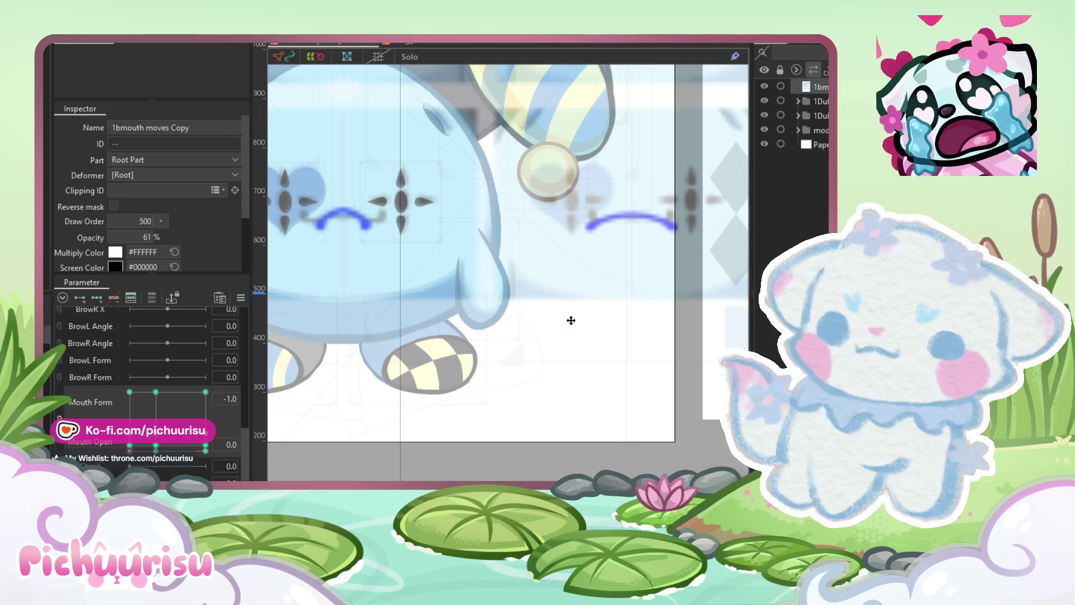
scroll(571, 320, down, 3)
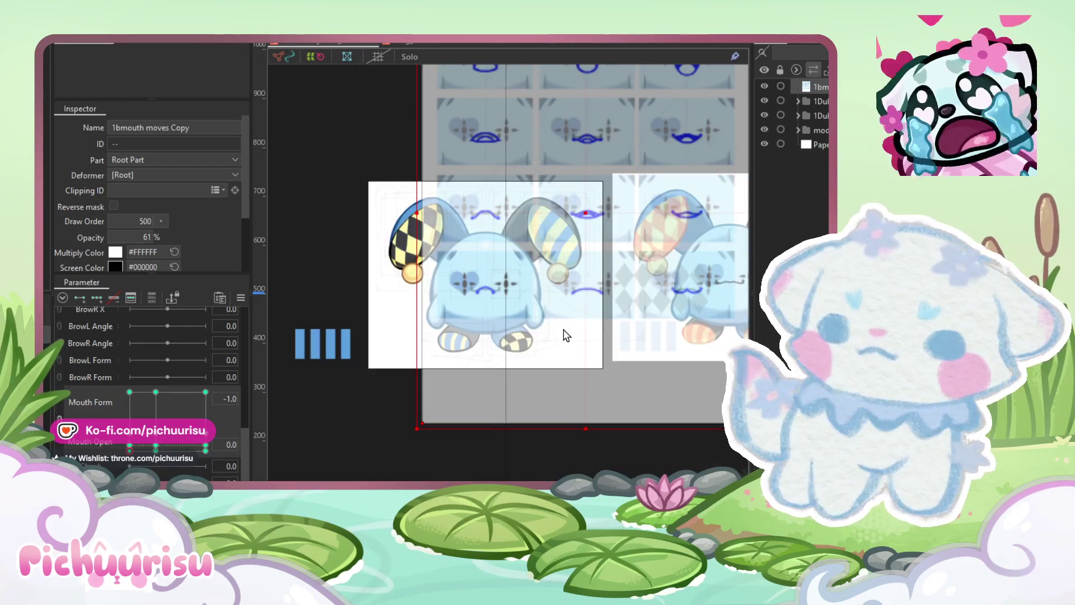
Step: At Mouth Form 1.0, paste the form again and slide the sheet left
click(205, 450)
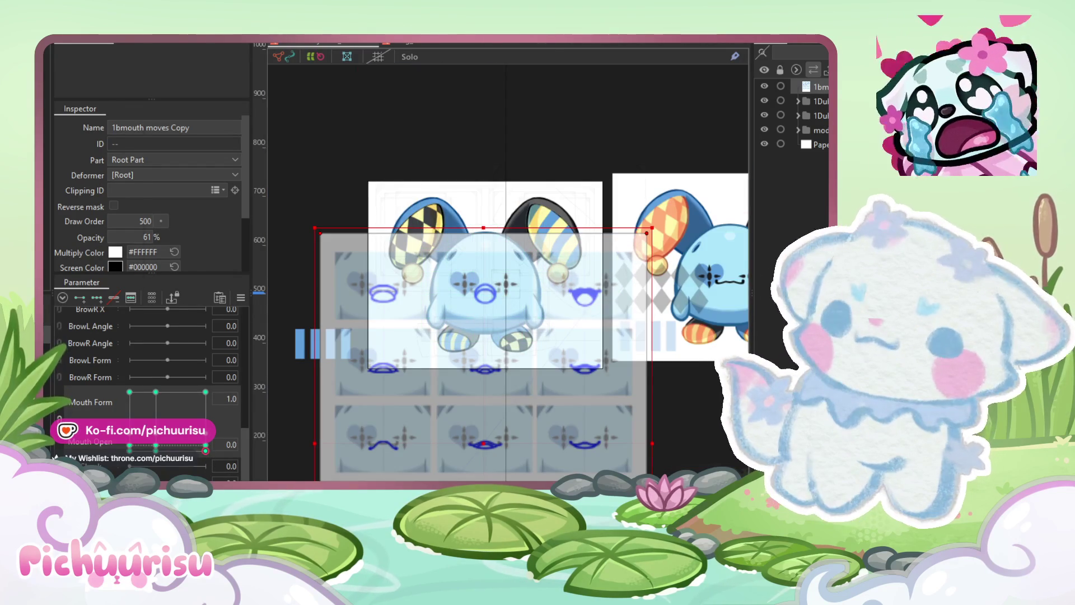
mouse_move(47, 108)
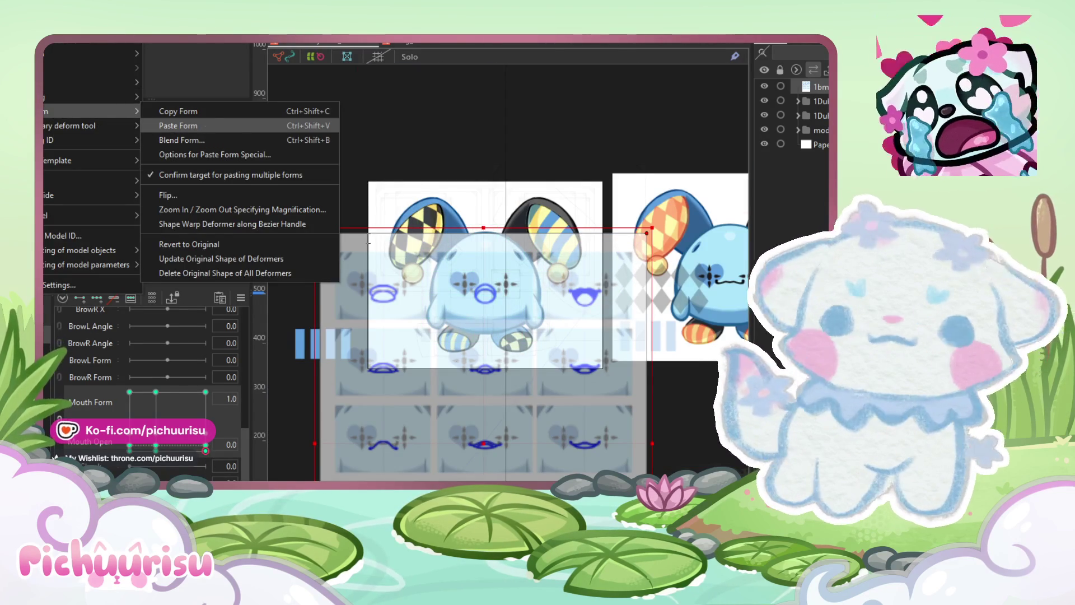
click(185, 125)
drag(590, 348, 494, 343)
scroll(546, 308, up, 5)
scroll(545, 304, up, 3)
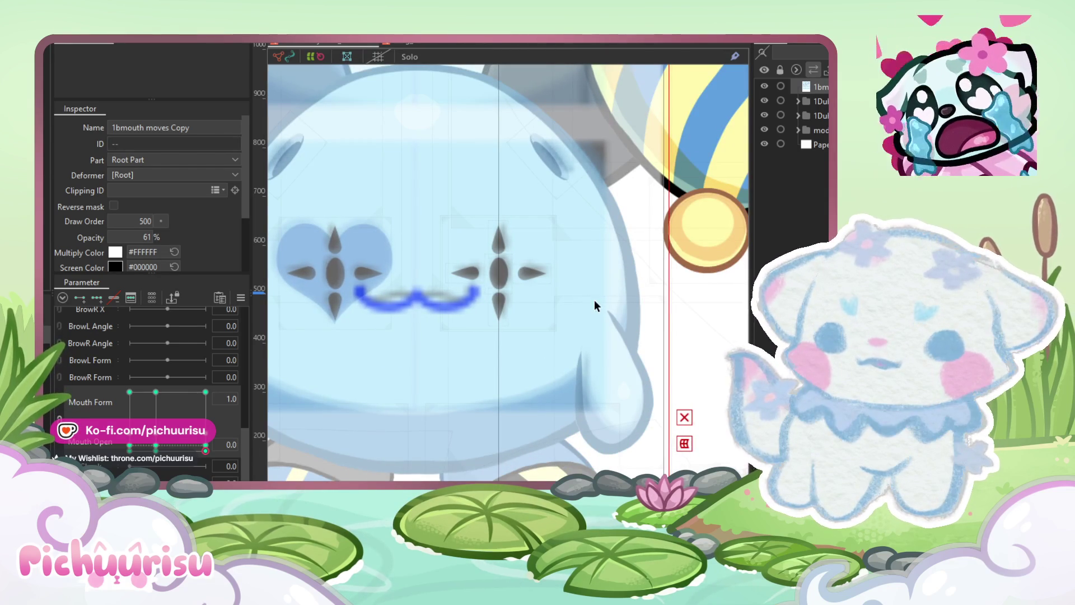
scroll(593, 299, down, 10)
Step: Deselect the sheet and preview the mouth across the Mouth Form and Mouth Open extremes
click(618, 423)
scroll(599, 307, up, 4)
mouse_move(167, 421)
mouse_down()
mouse_move(202, 394)
mouse_move(140, 403)
mouse_move(96, 394)
mouse_move(343, 364)
mouse_up()
mouse_move(206, 392)
mouse_down()
mouse_move(130, 392)
mouse_move(221, 456)
mouse_up()
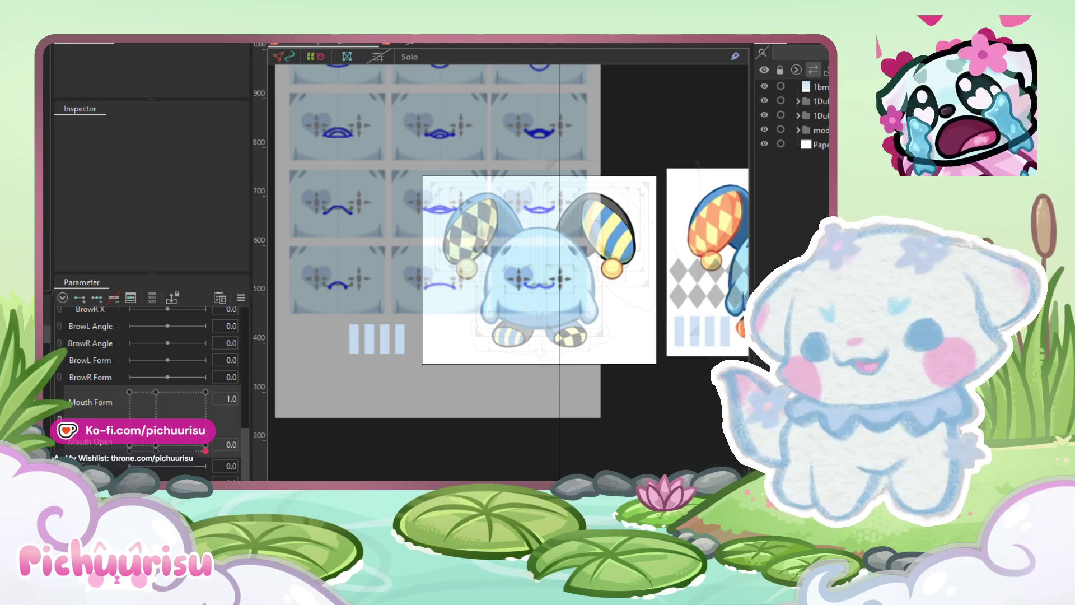
mouse_move(206, 451)
mouse_down()
mouse_move(181, 365)
mouse_move(217, 435)
mouse_move(204, 383)
mouse_move(176, 410)
mouse_move(120, 401)
mouse_move(143, 392)
mouse_up()
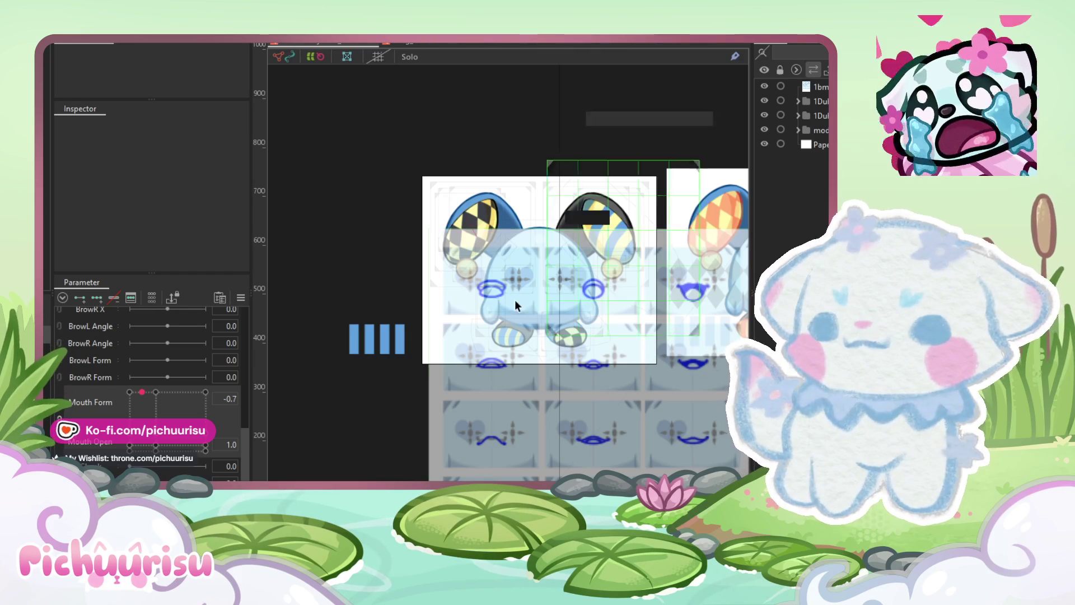
Step: Check the fully open mouth at Mouth Form -1.0, then select the hand1 mesh
scroll(523, 263, up, 3)
scroll(523, 291, down, 2)
click(129, 392)
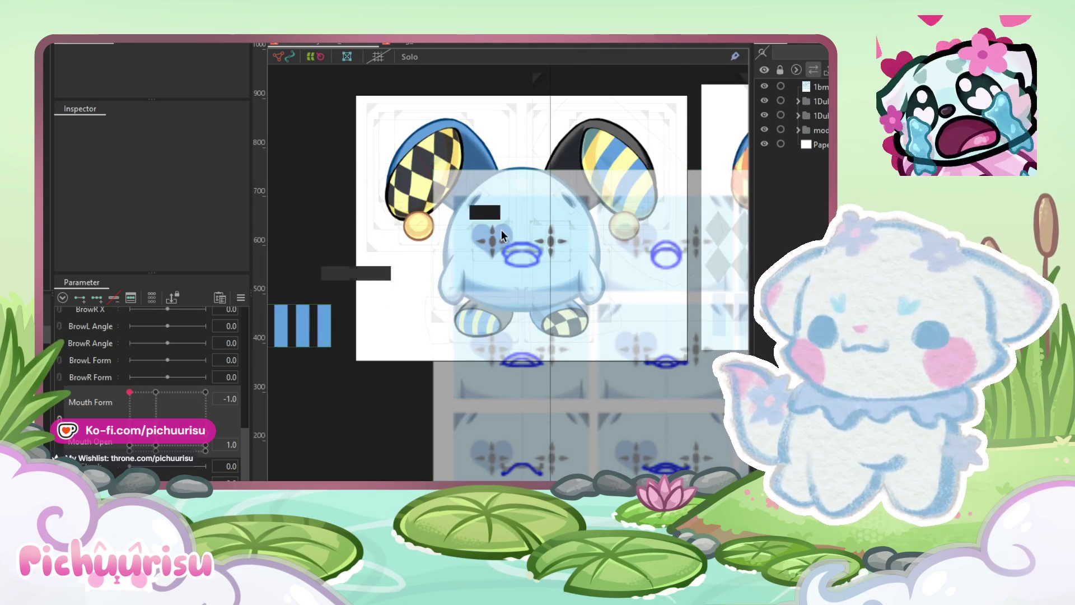
scroll(493, 235, up, 3)
click(539, 250)
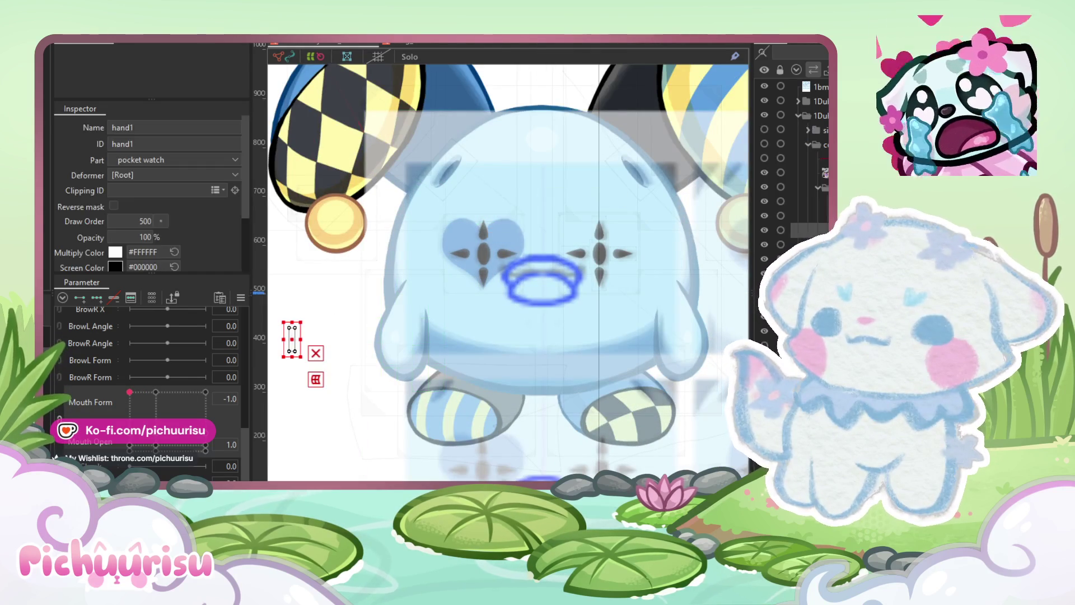
scroll(541, 252, up, 2)
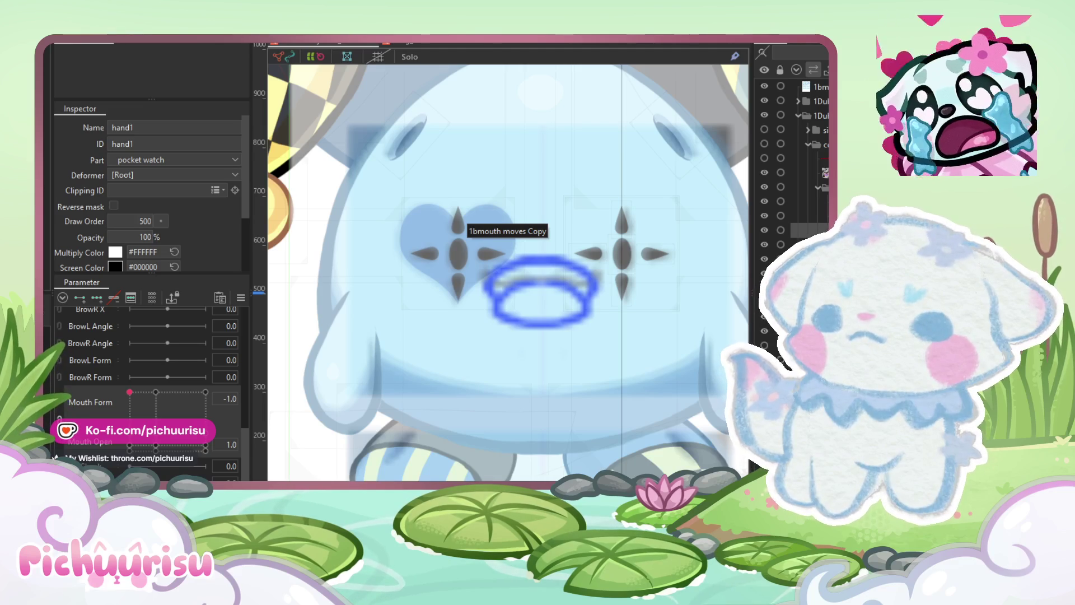
click(542, 305)
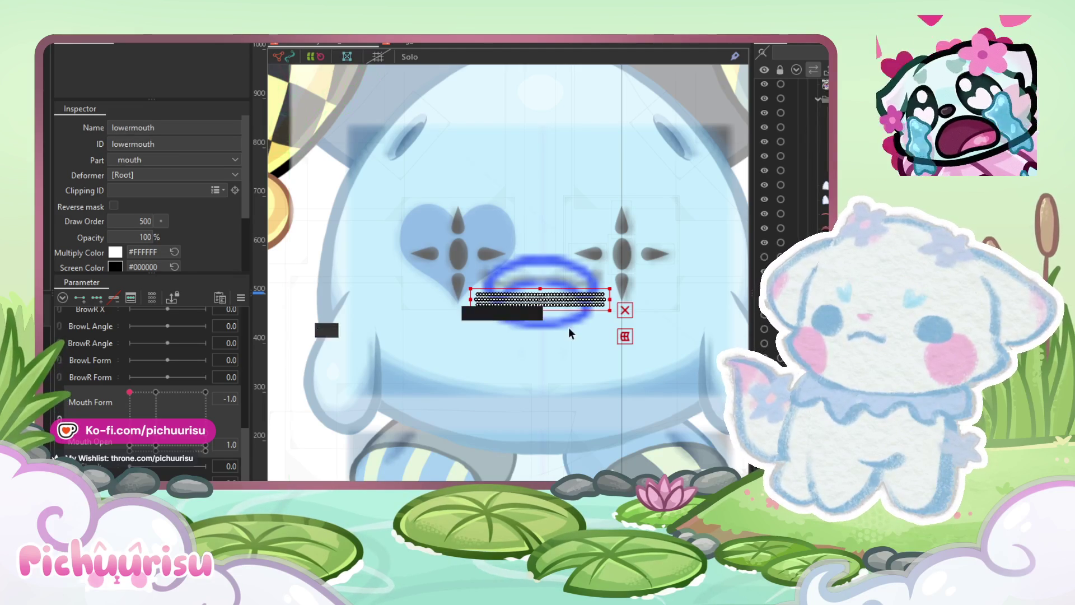
scroll(542, 325, up, 2)
scroll(790, 168, down, 2)
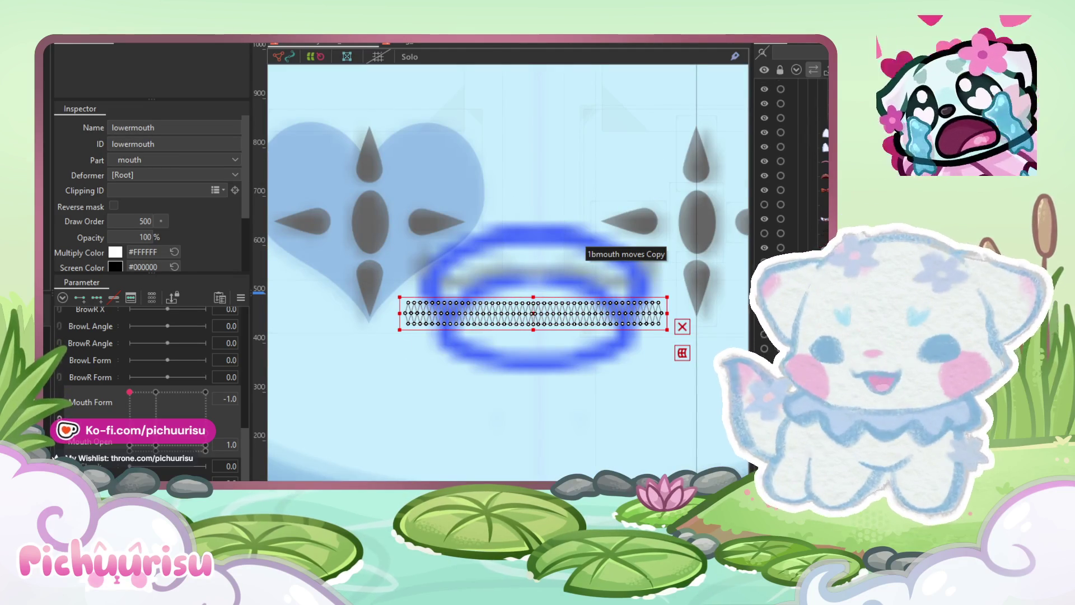
scroll(525, 269, up, 2)
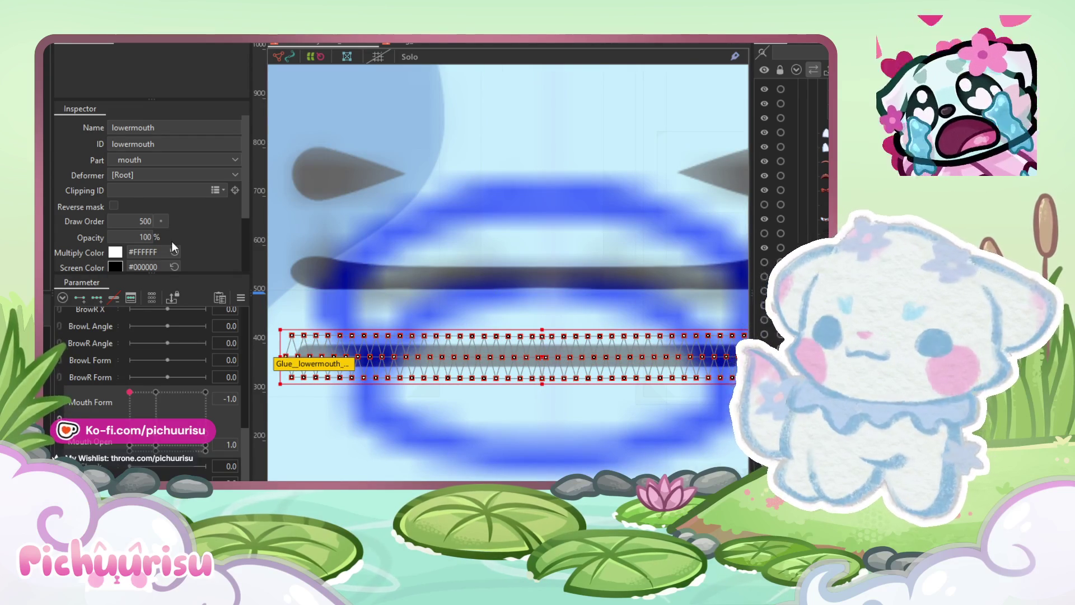
scroll(369, 347, down, 5)
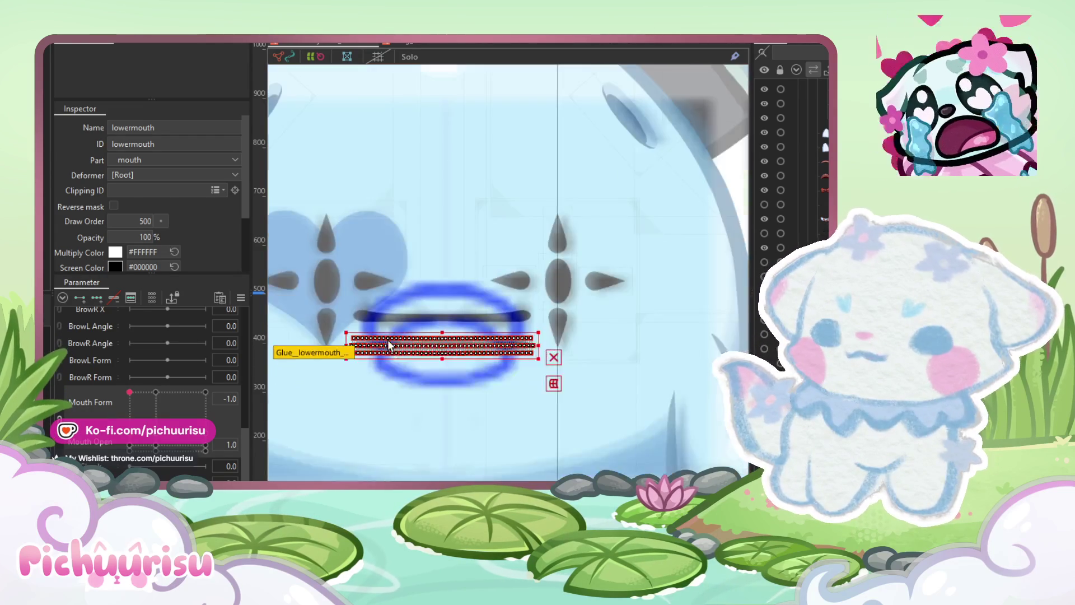
scroll(324, 466, up, 1)
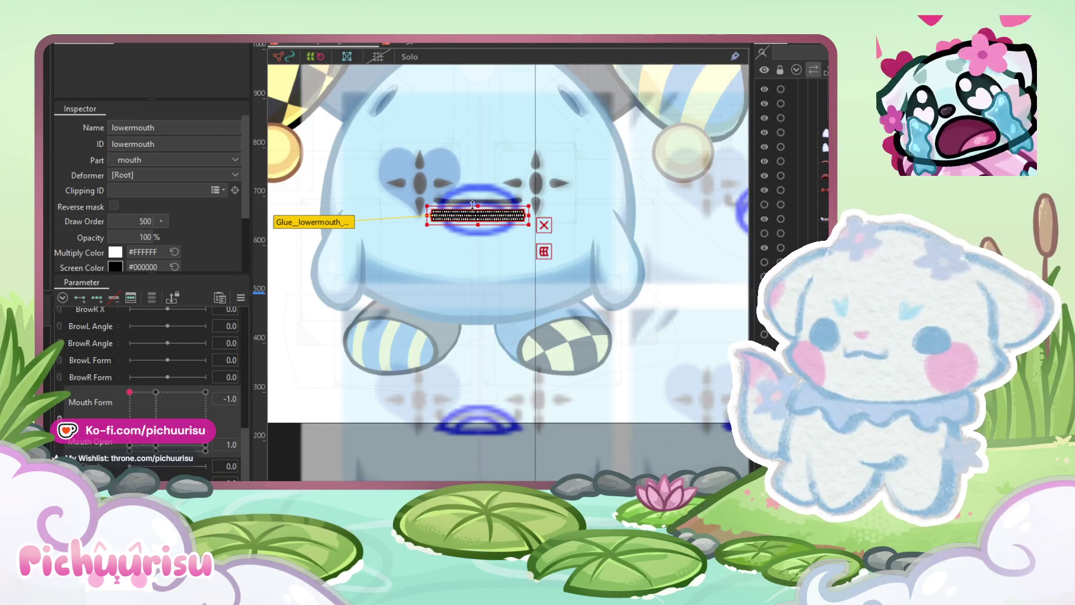
scroll(558, 350, down, 1)
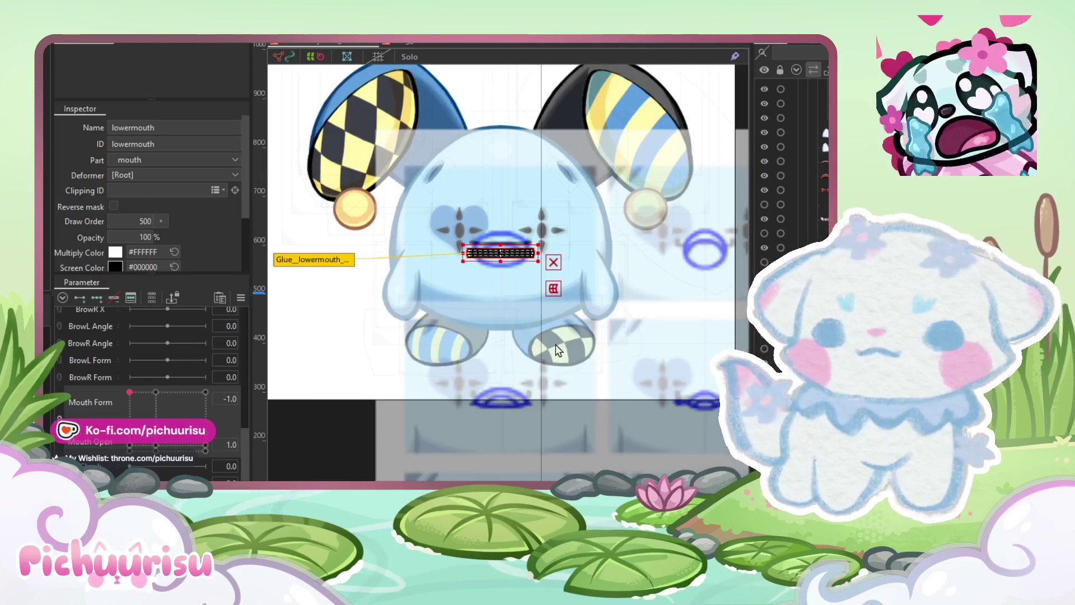
click(388, 457)
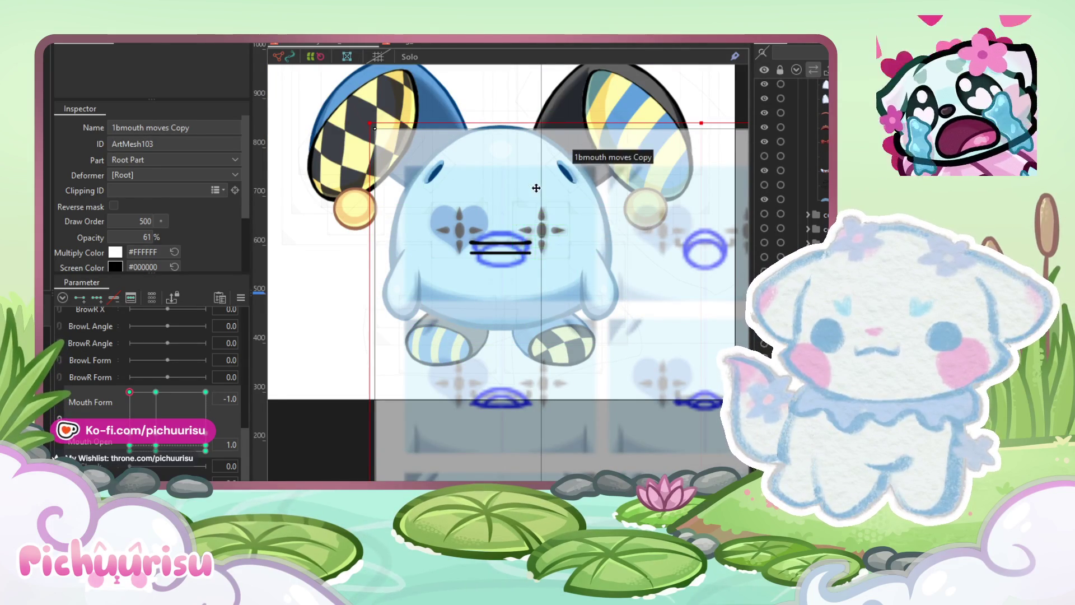
Step: Fit the whole character in view and set the Curved Surface warp's opacity to 30%
scroll(532, 188, up, 2)
scroll(414, 283, up, 1)
key(ctrl+0)
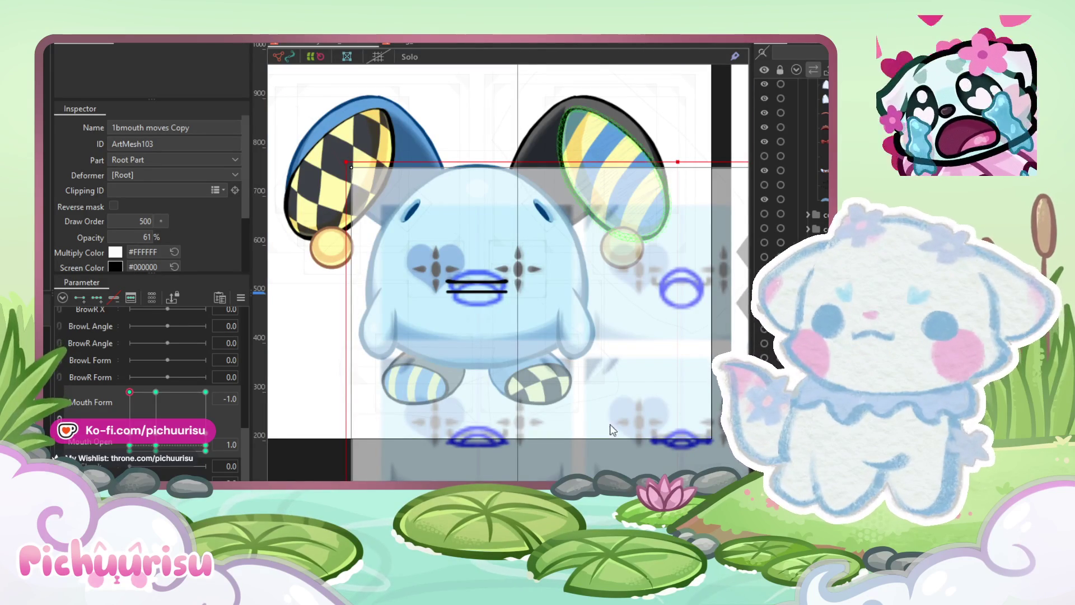
click(351, 167)
drag(149, 189, 168, 190)
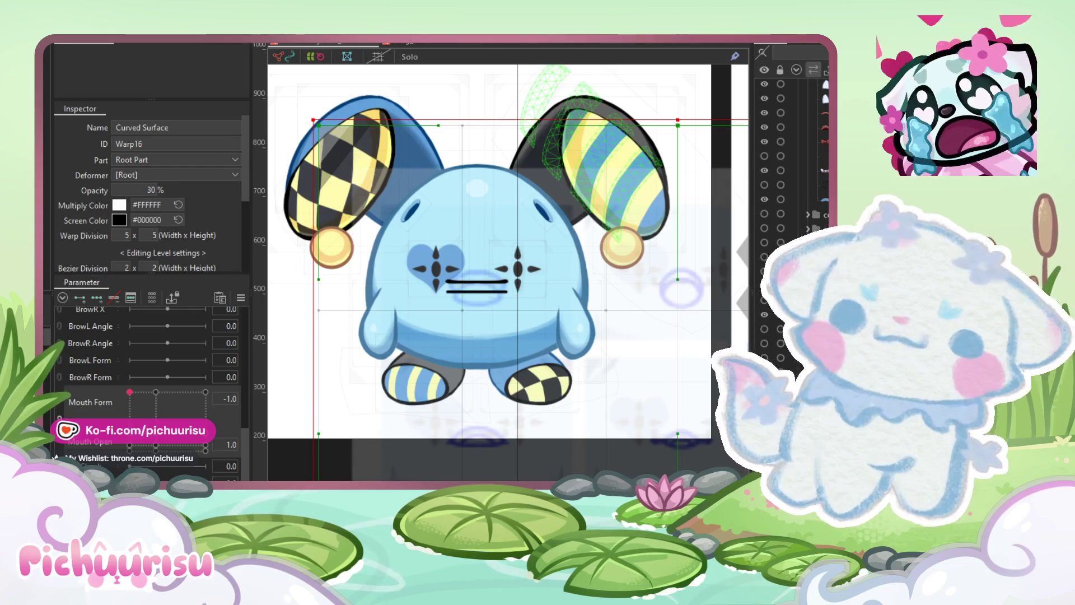
Step: Select the '1bmouth moves Copy' mesh, undoing two accidental deselections
click(822, 99)
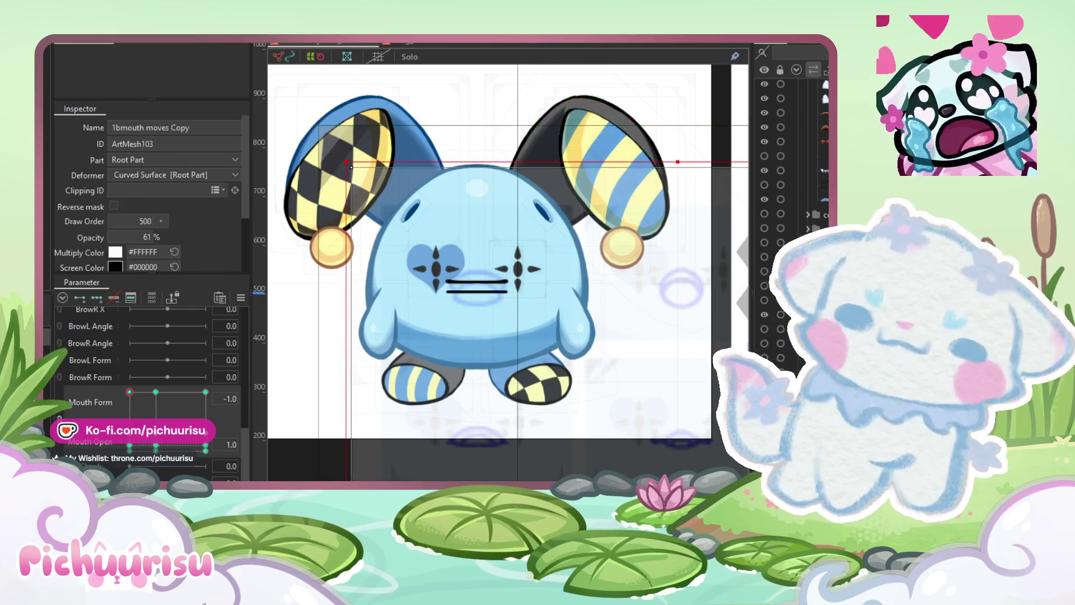
click(779, 72)
key(ctrl+z)
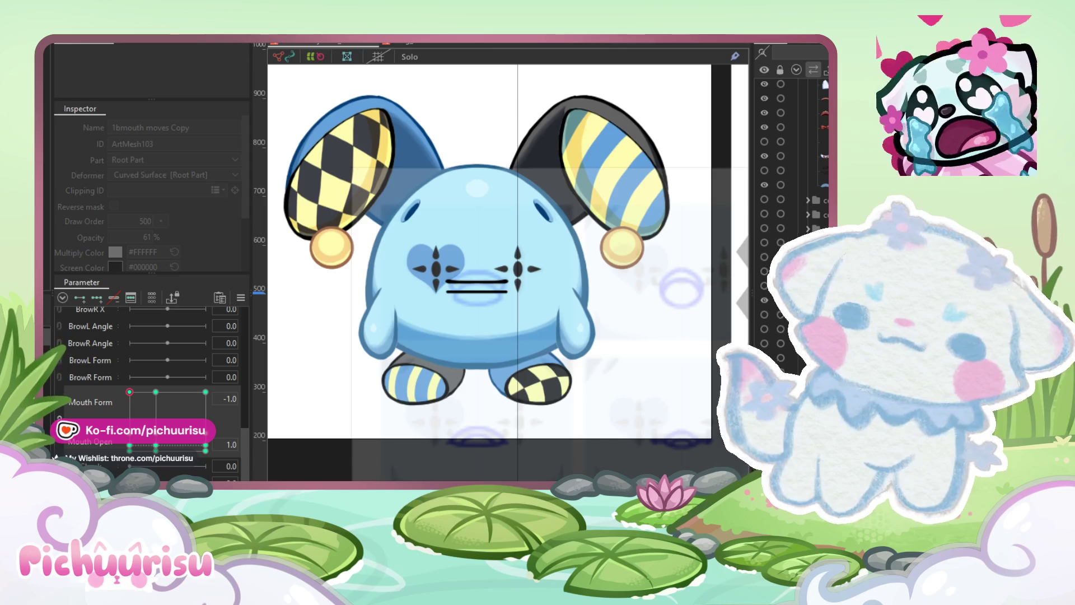
click(781, 69)
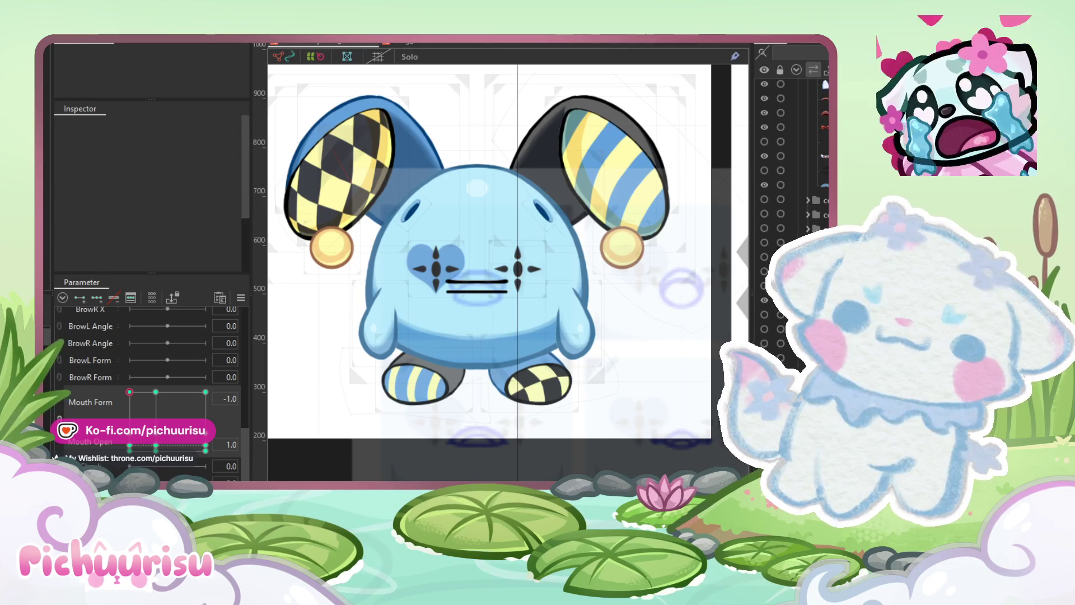
key(ctrl+z)
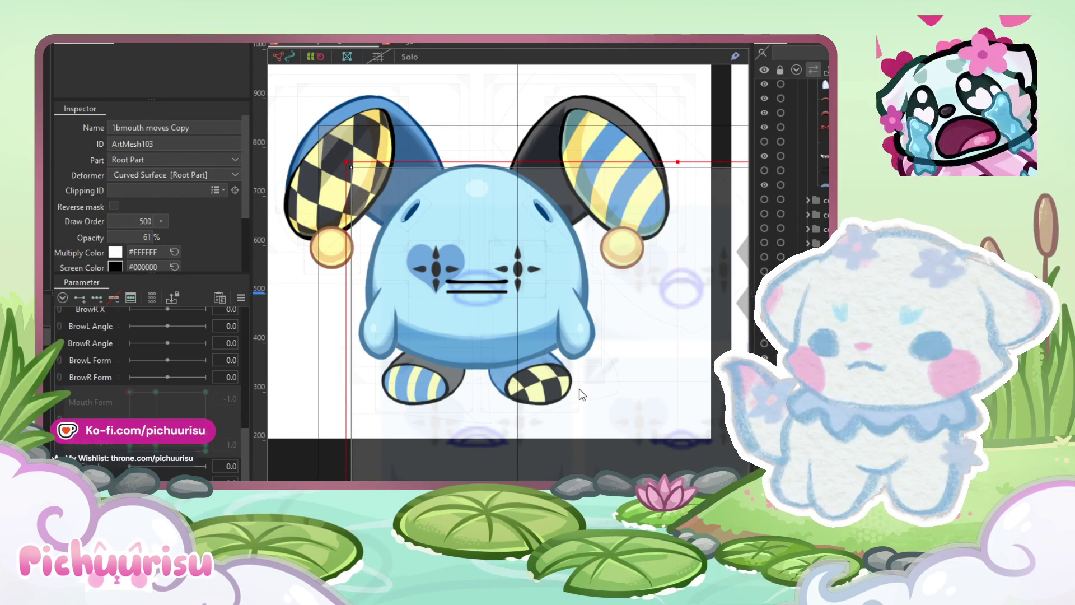
Step: Select the upper mouth line and pan the view to centre the mouth
click(374, 451)
mouse_move(130, 391)
mouse_down()
mouse_move(157, 414)
mouse_move(130, 392)
mouse_up()
scroll(495, 305, up, 8)
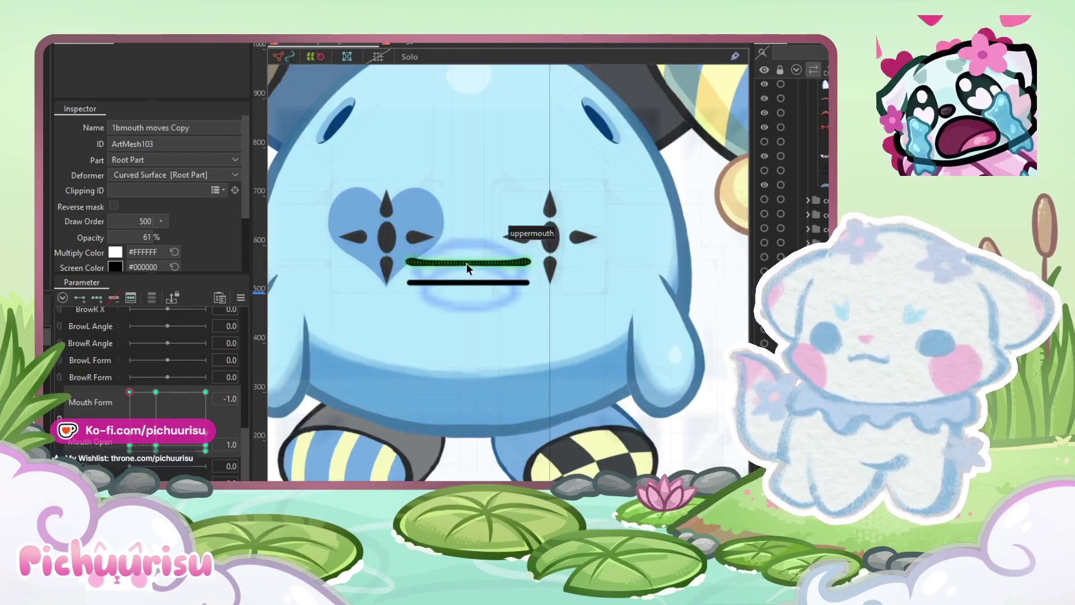
click(468, 264)
drag(468, 264, 502, 324)
scroll(504, 328, down, 1)
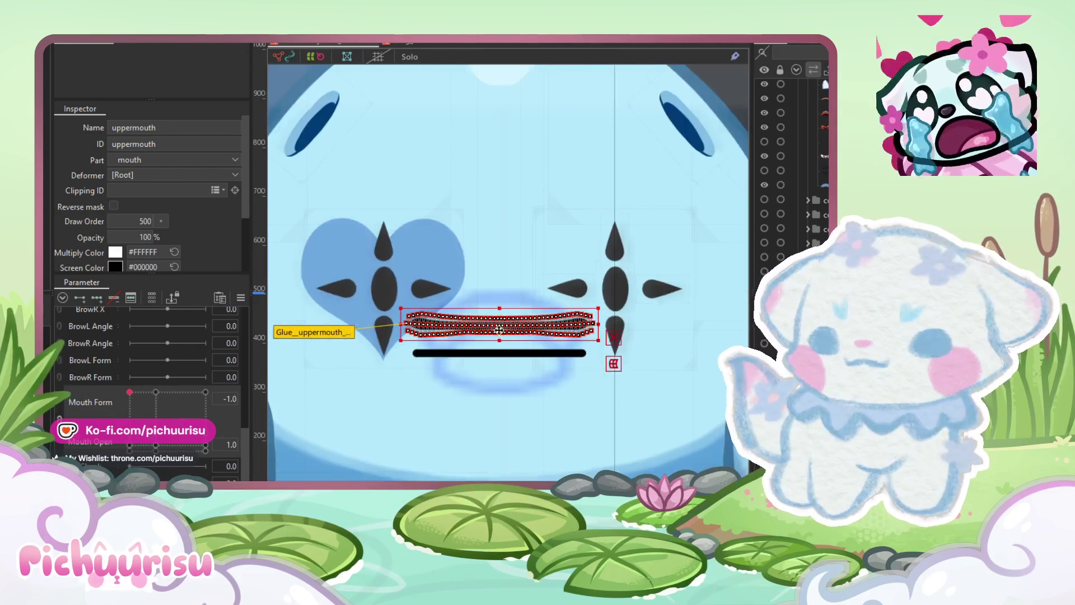
scroll(509, 335, up, 4)
scroll(515, 340, down, 4)
scroll(514, 338, up, 2)
drag(514, 336, 533, 354)
scroll(532, 358, down, 2)
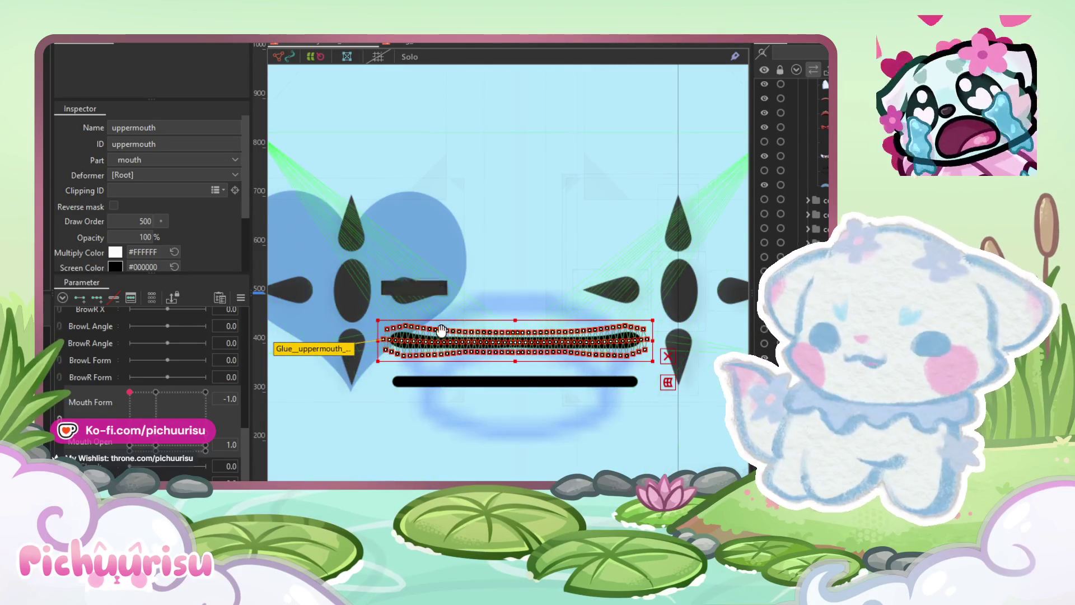
scroll(507, 271, down, 3)
Step: At Mouth Form 1.0, select the faded '1bmouth moves Copy' mouth reference
click(205, 391)
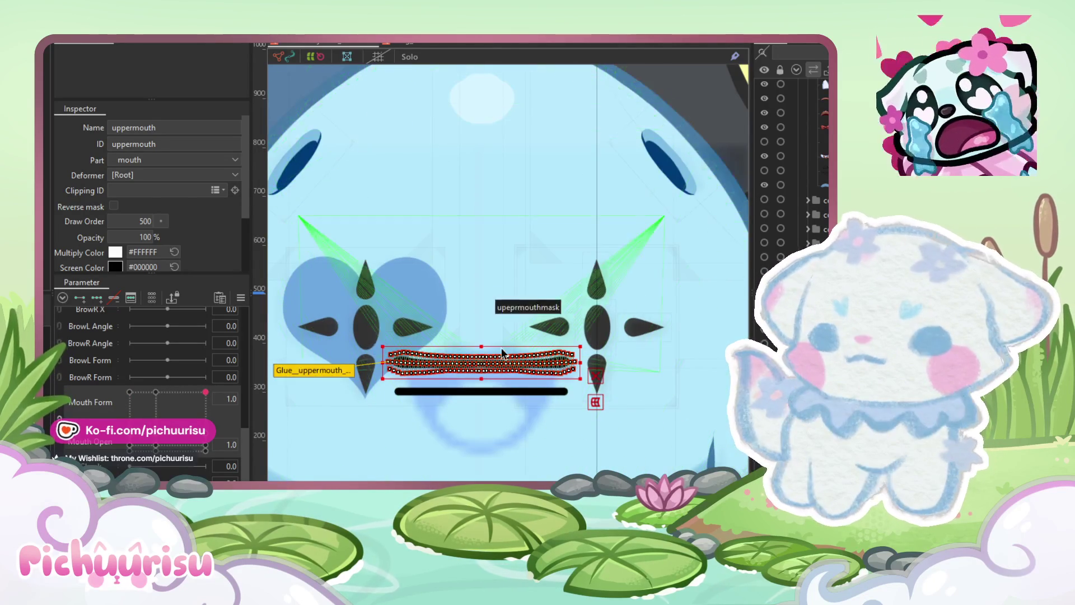
scroll(501, 347, up, 3)
scroll(500, 349, down, 1)
scroll(541, 323, down, 5)
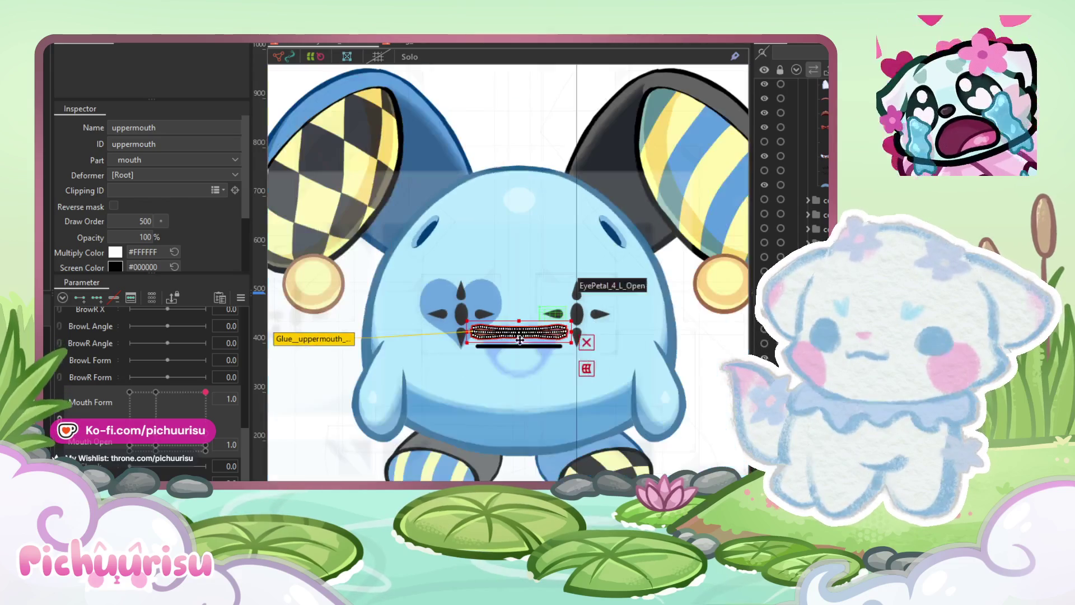
click(416, 435)
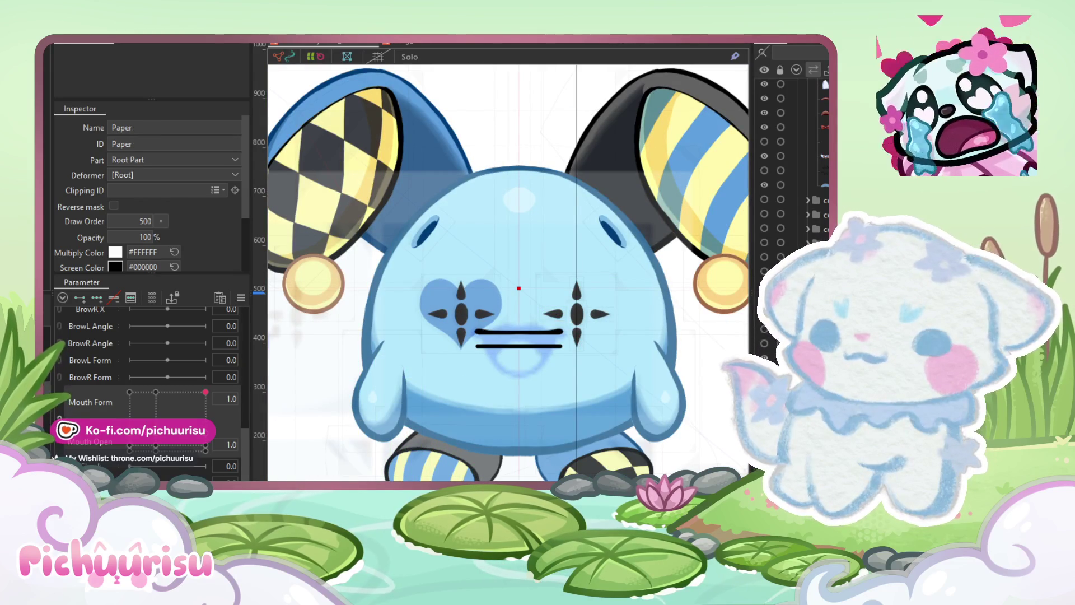
click(313, 224)
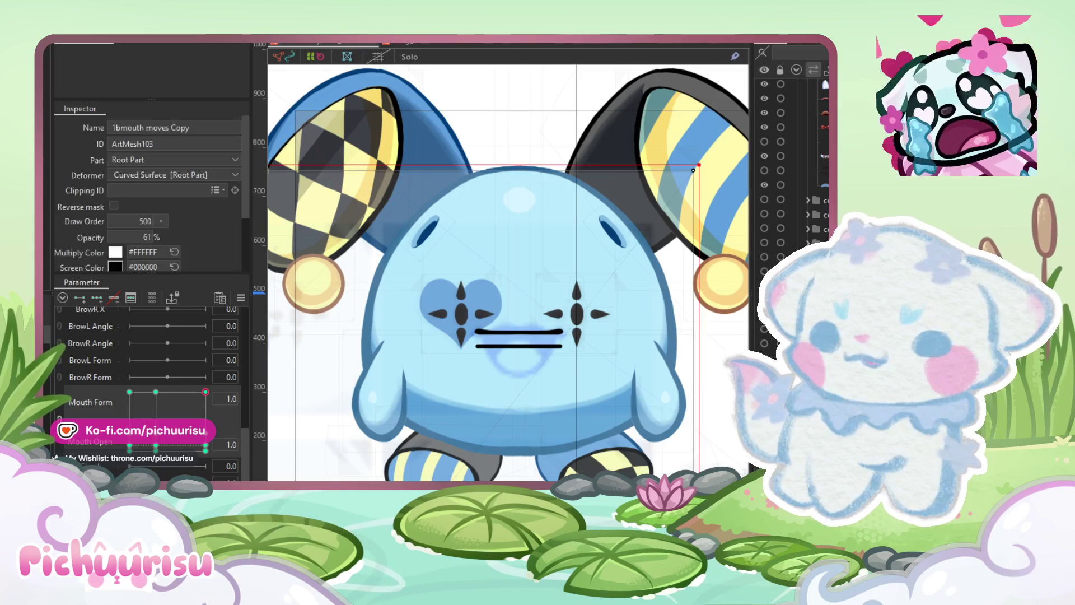
scroll(162, 234, down, 2)
Step: Try Additive blending and several opacity values on the mouth reference copy
click(147, 231)
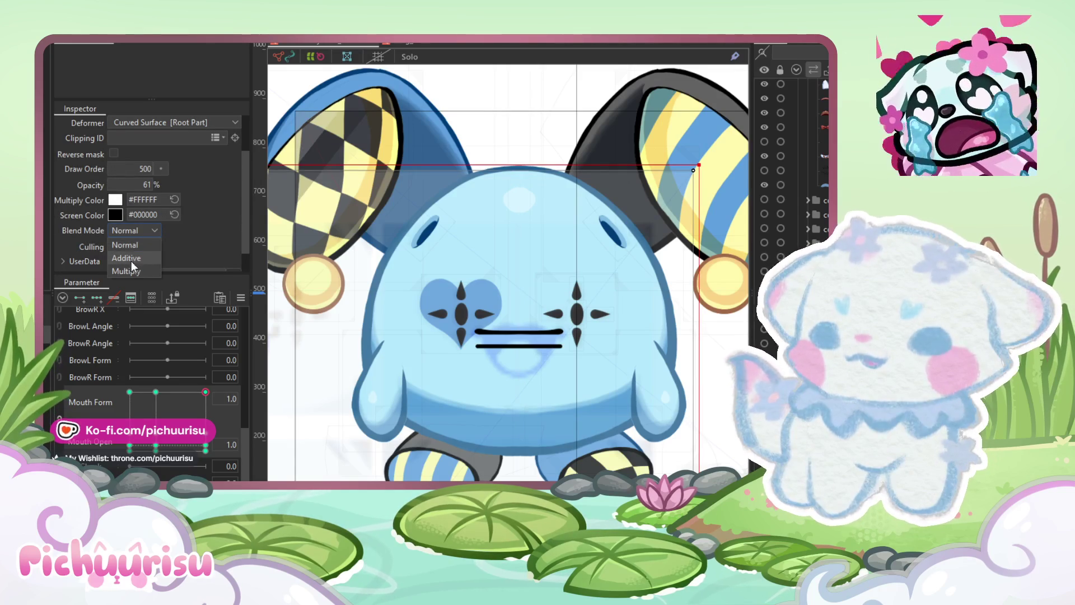
click(130, 259)
scroll(587, 336, up, 3)
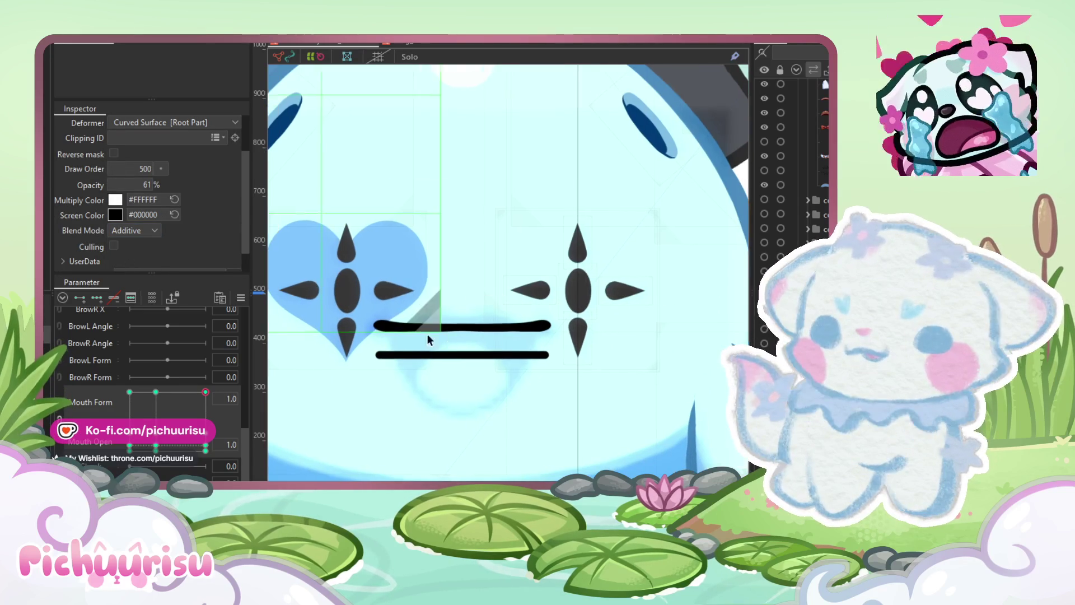
click(441, 334)
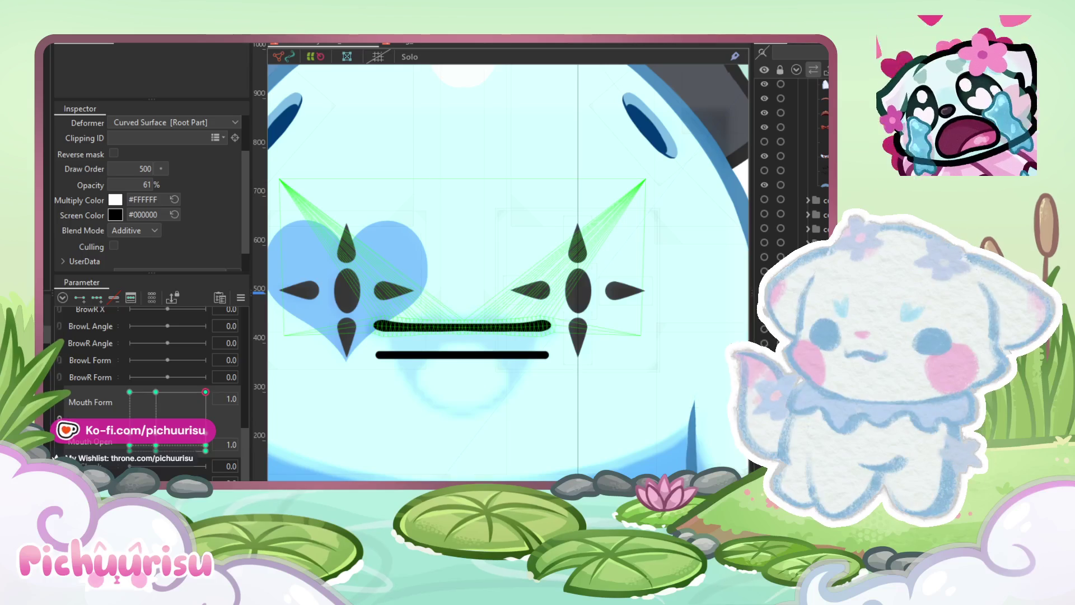
mouse_move(147, 138)
mouse_down()
mouse_move(165, 138)
mouse_move(143, 138)
mouse_move(162, 137)
mouse_move(152, 138)
mouse_up()
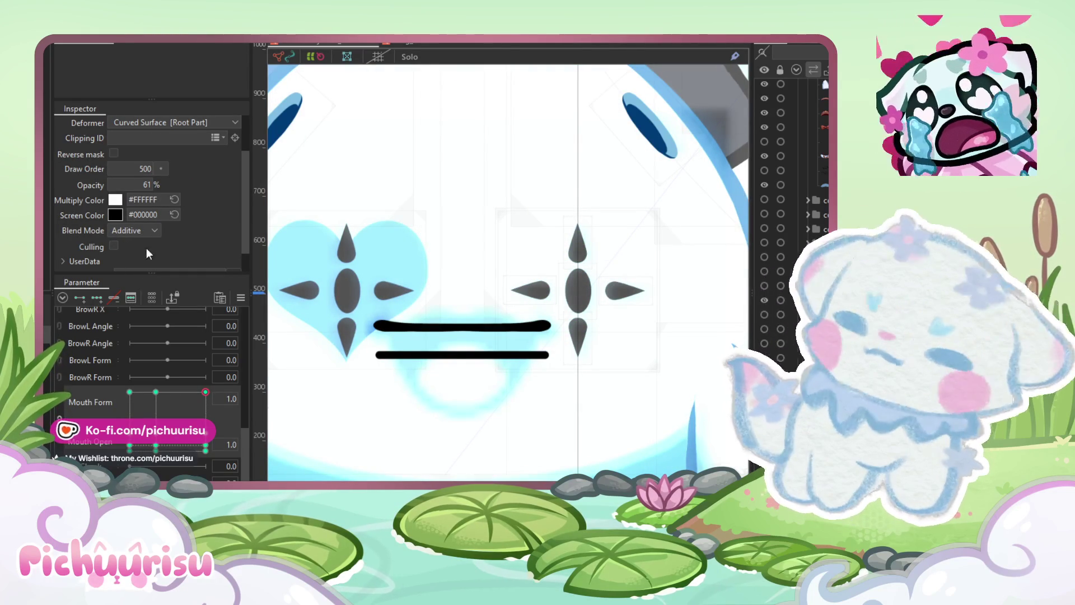
Step: Switch the reference copy's blend mode to Multiply and reselect the upper mouth line
click(143, 231)
click(132, 270)
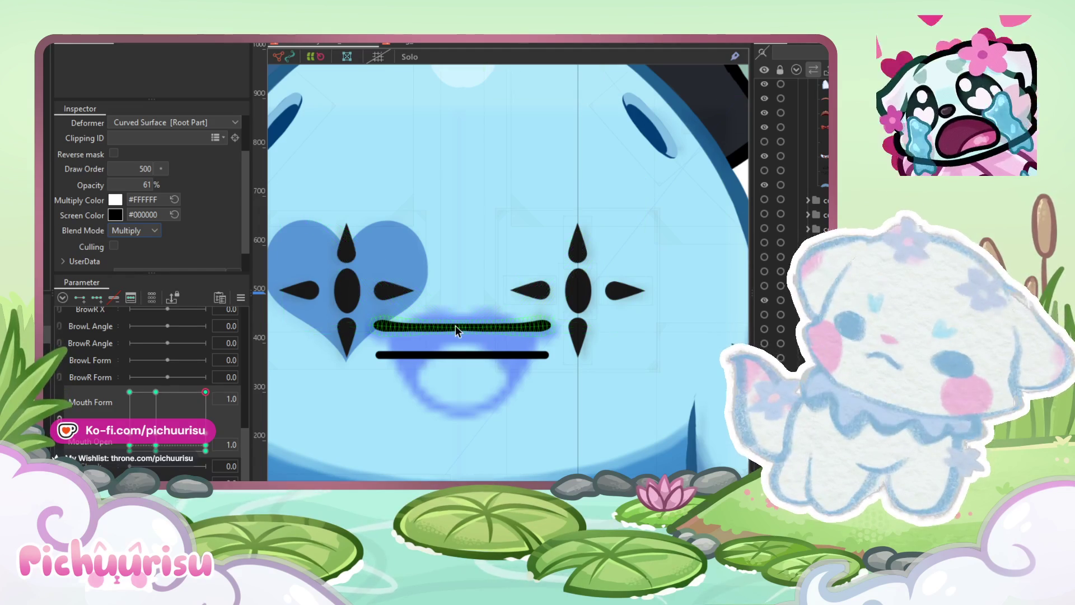
click(485, 328)
scroll(532, 339, up, 5)
scroll(533, 341, down, 2)
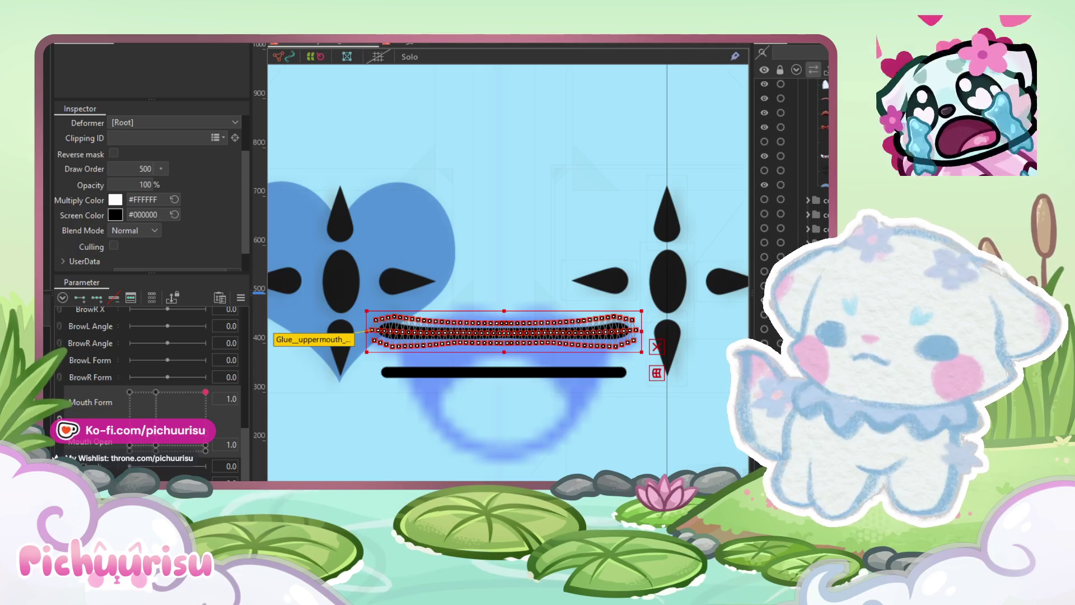
Step: Zoom onto the upper mouth mesh, entering Mesh Edit and leaving it unchanged
scroll(102, 421, down, 2)
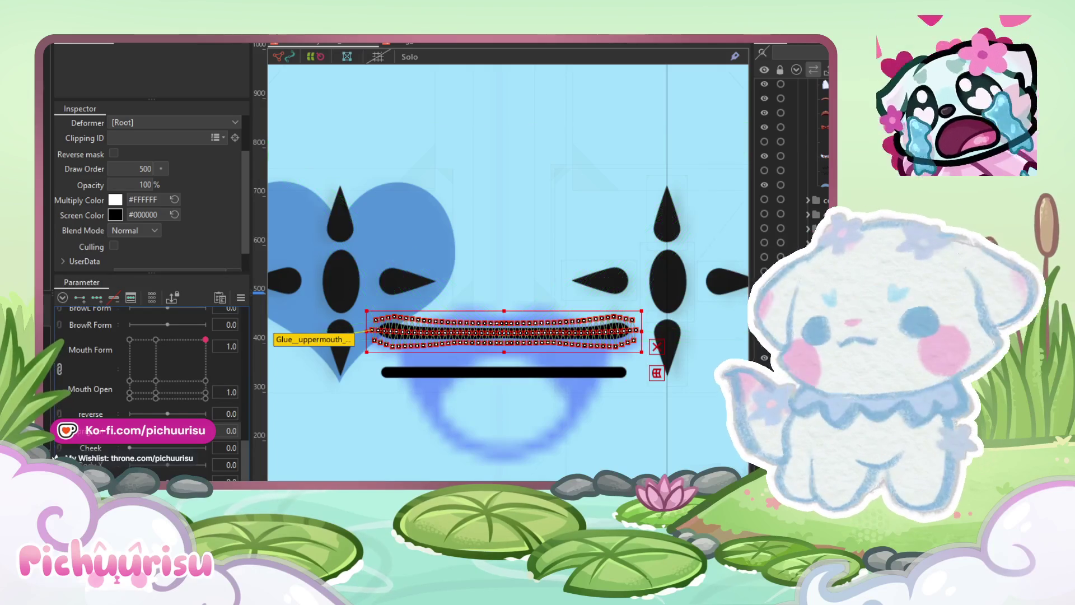
scroll(476, 342, up, 3)
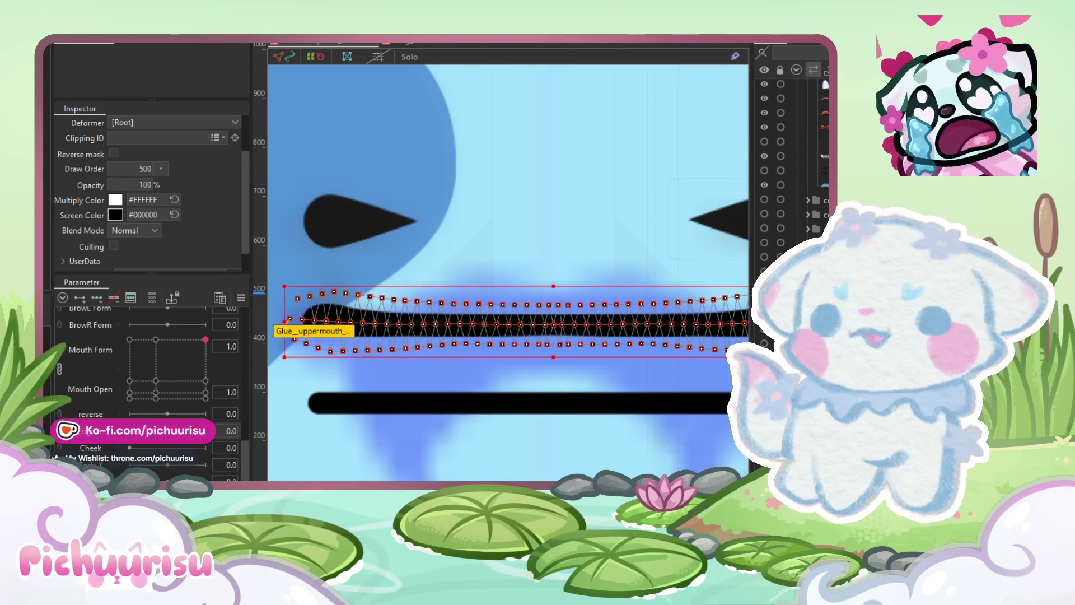
double_click(328, 352)
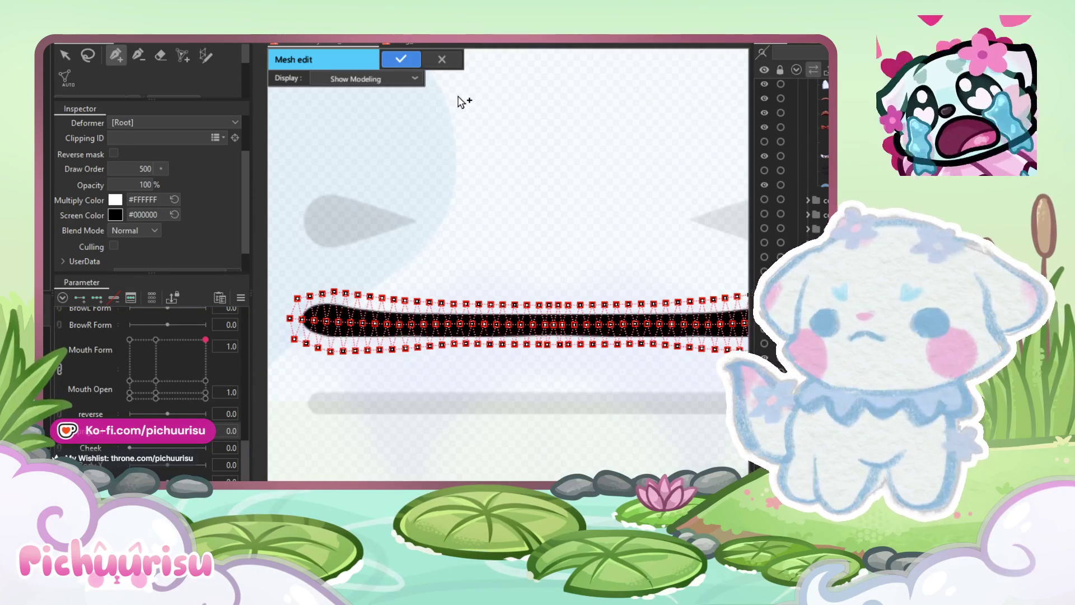
click(401, 59)
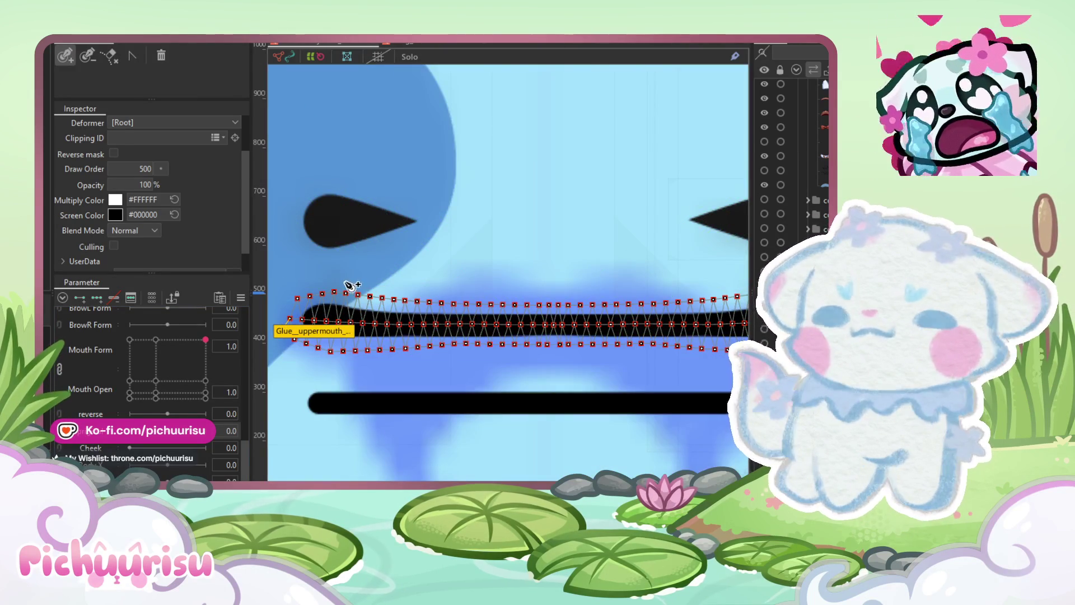
scroll(349, 284, up, 3)
click(315, 327)
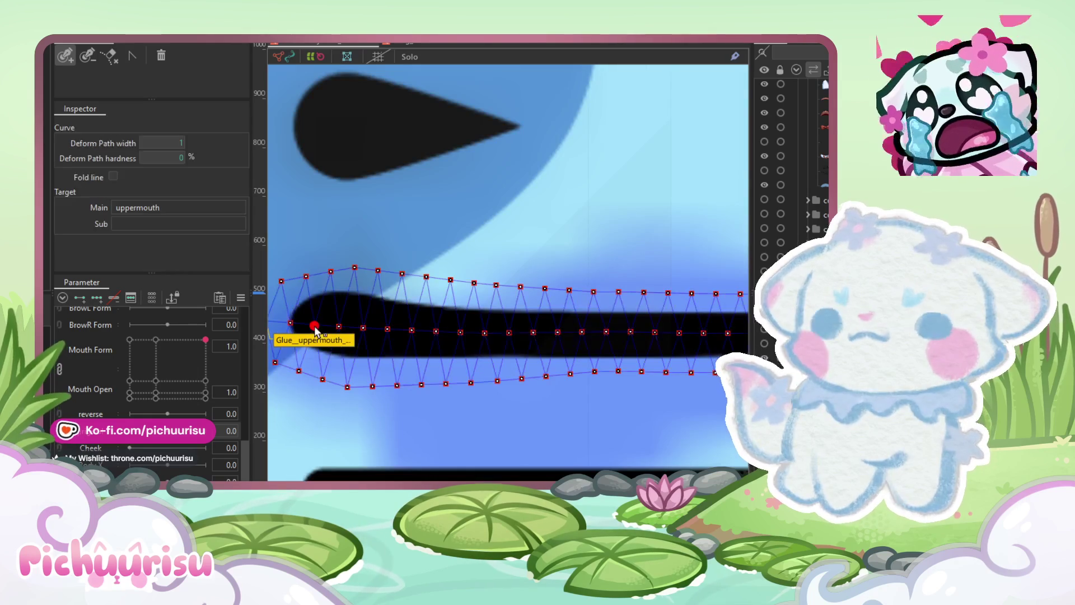
scroll(317, 332, down, 3)
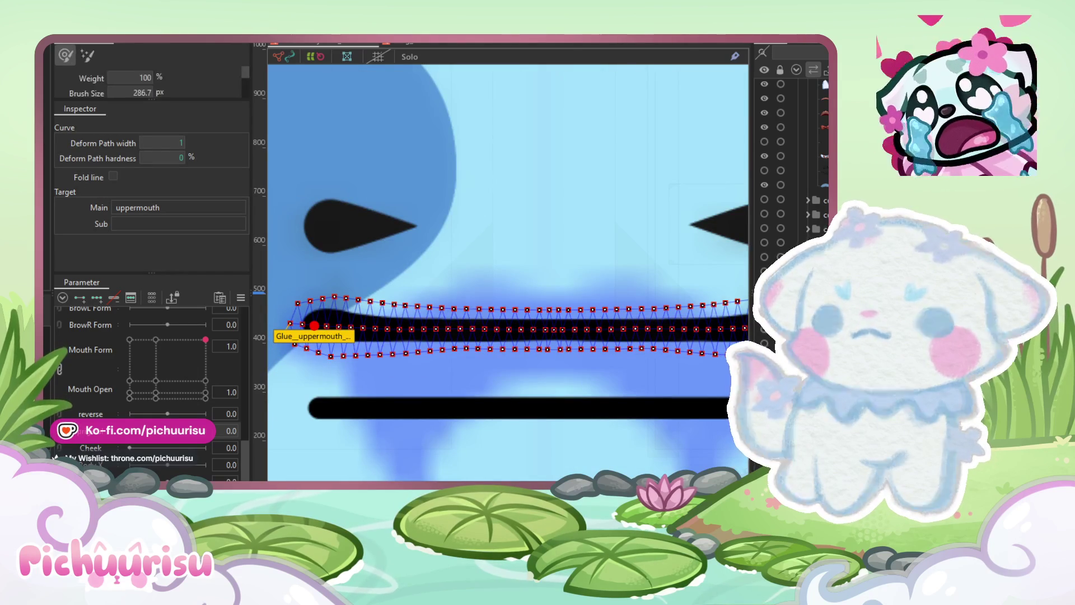
key(b)
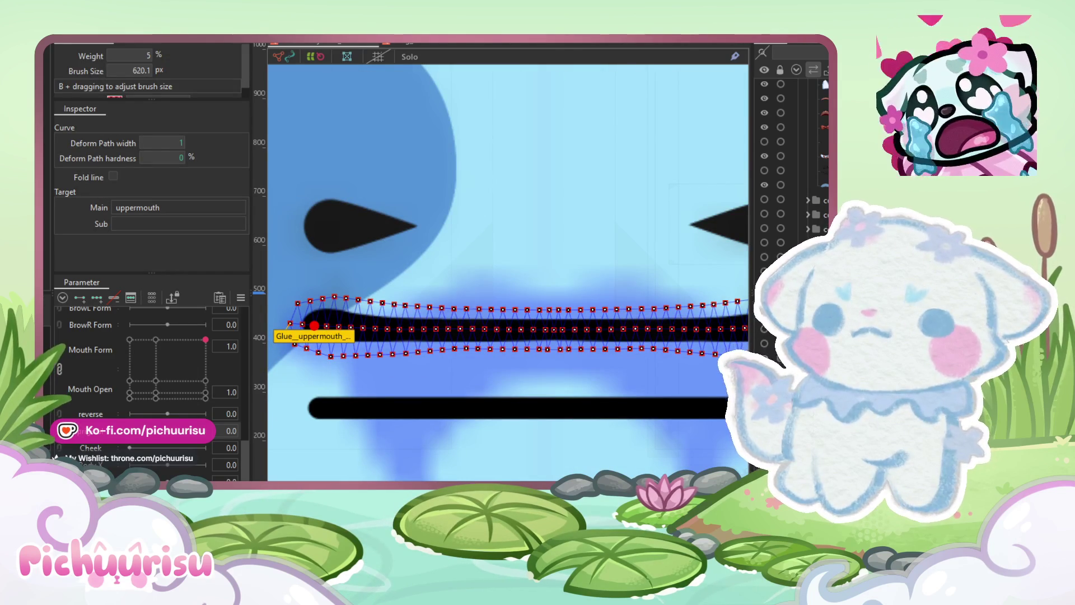
key(b)
scroll(318, 308, up, 2)
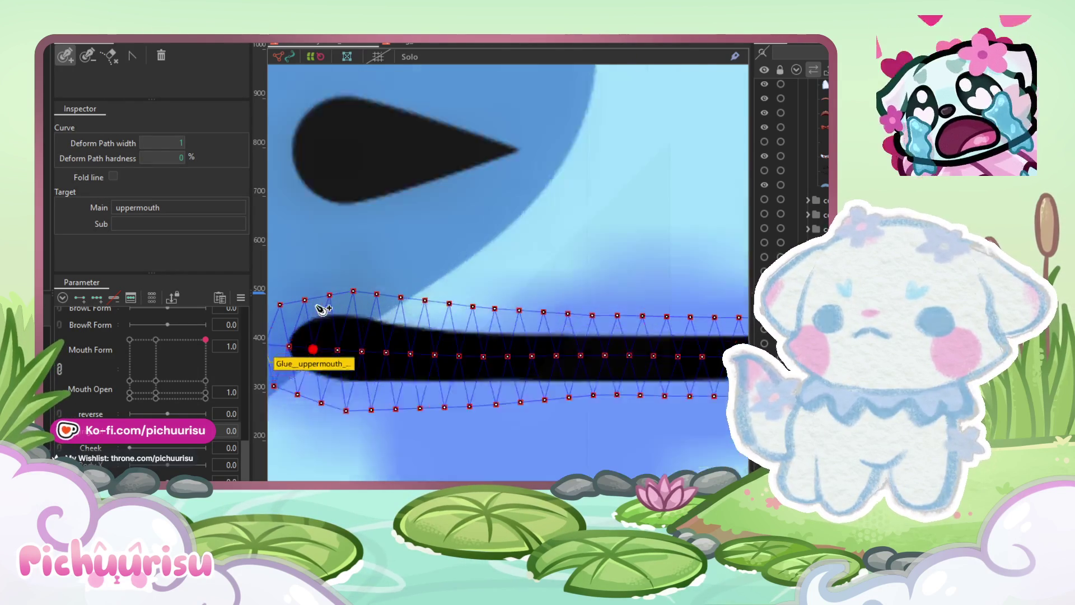
scroll(335, 359, down, 3)
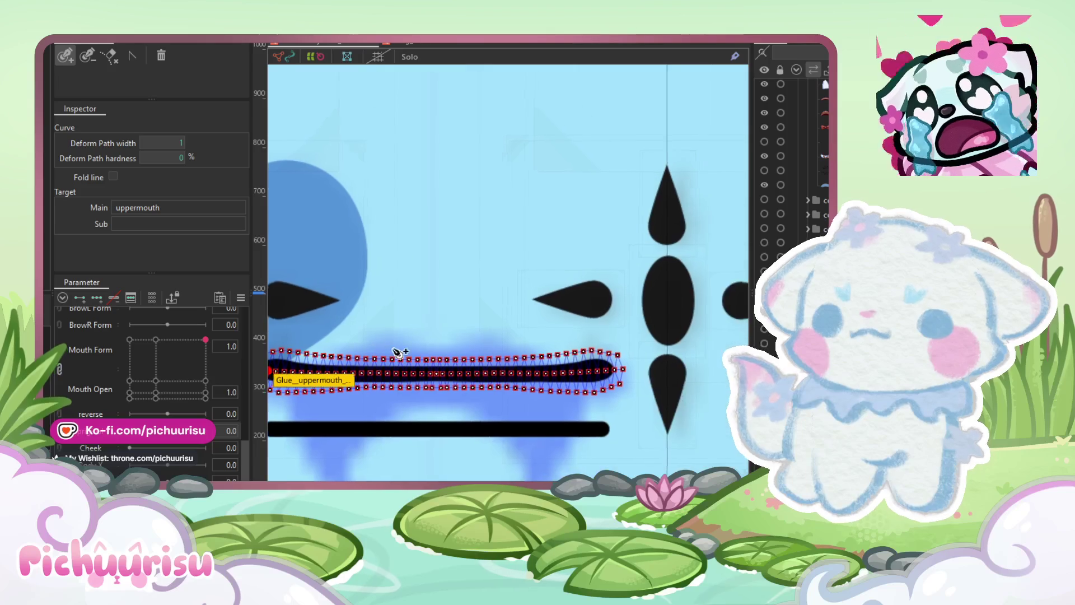
scroll(648, 367, up, 3)
click(635, 352)
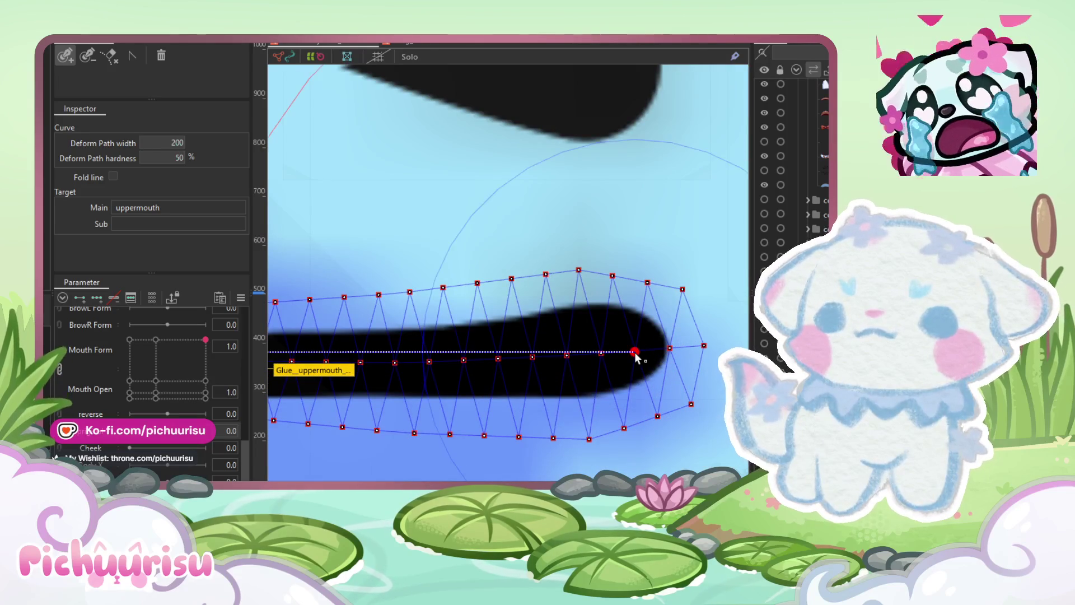
drag(635, 351, 634, 322)
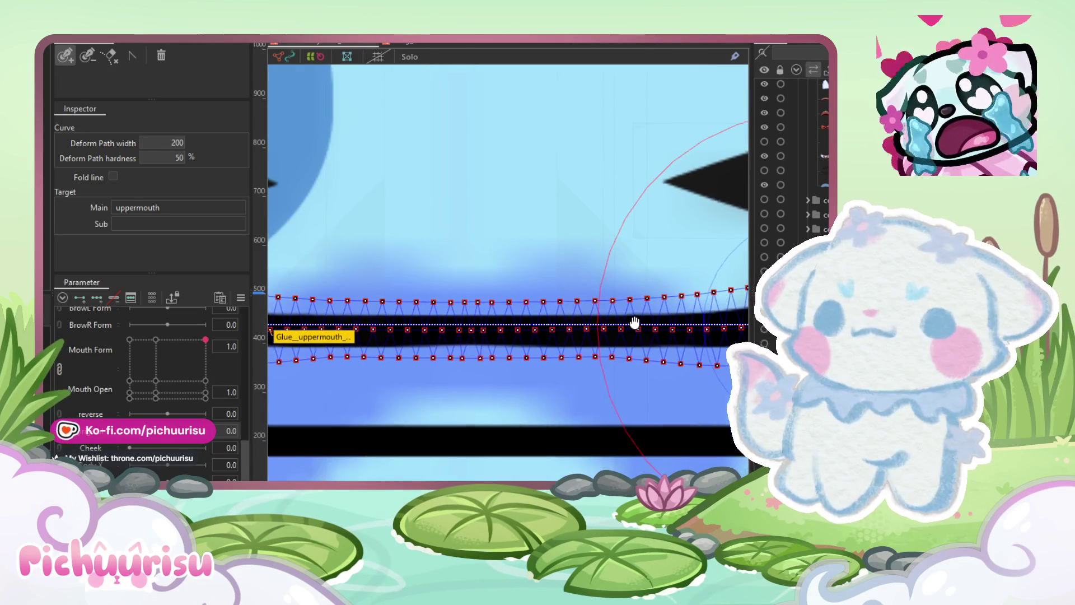
scroll(631, 328, down, 3)
scroll(593, 328, up, 4)
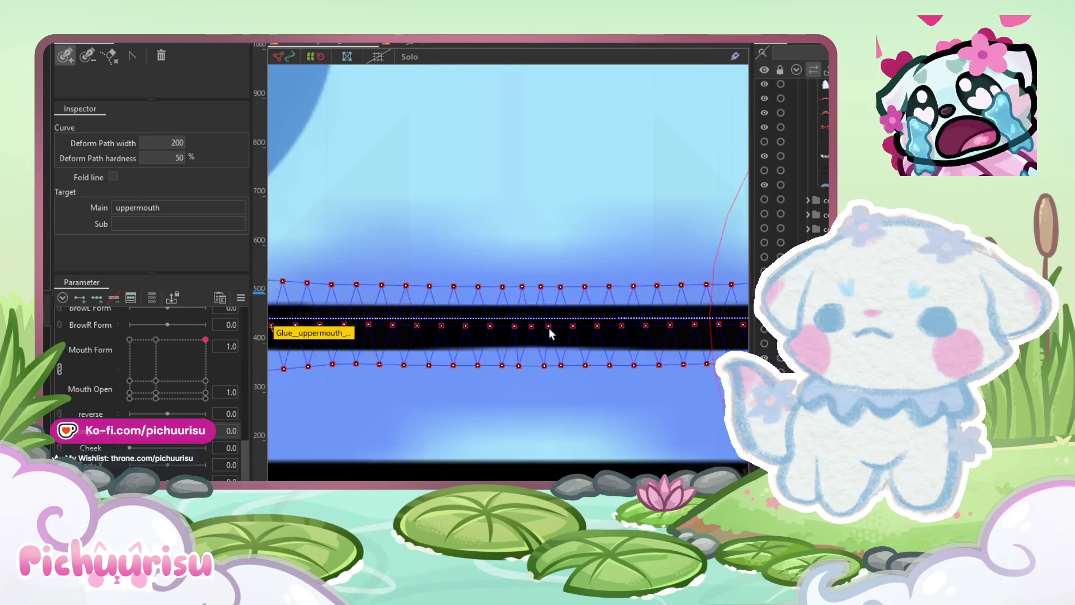
click(523, 325)
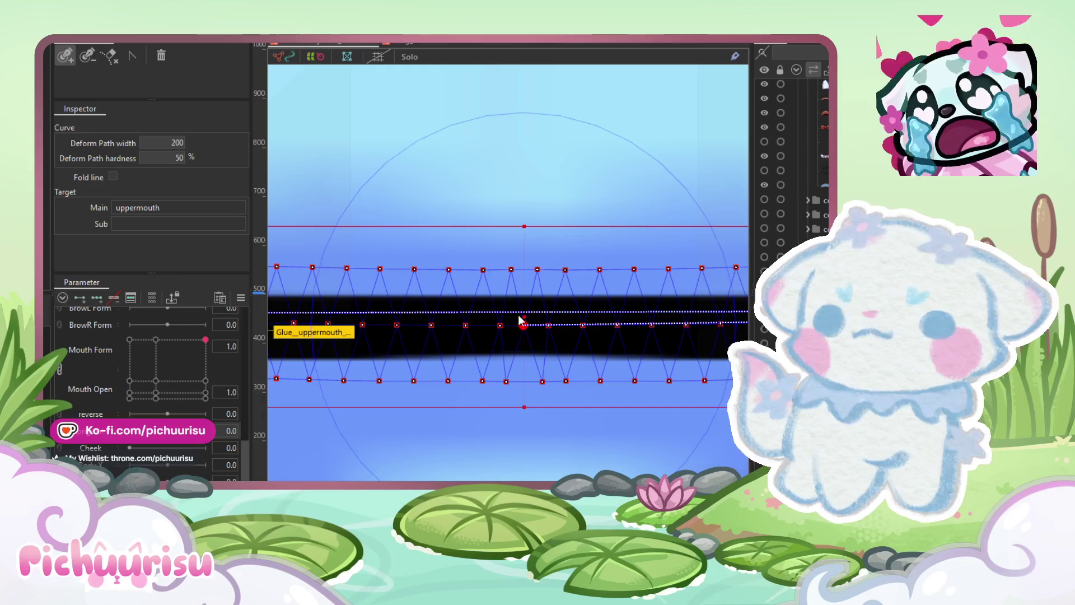
click(523, 317)
scroll(523, 318, up, 2)
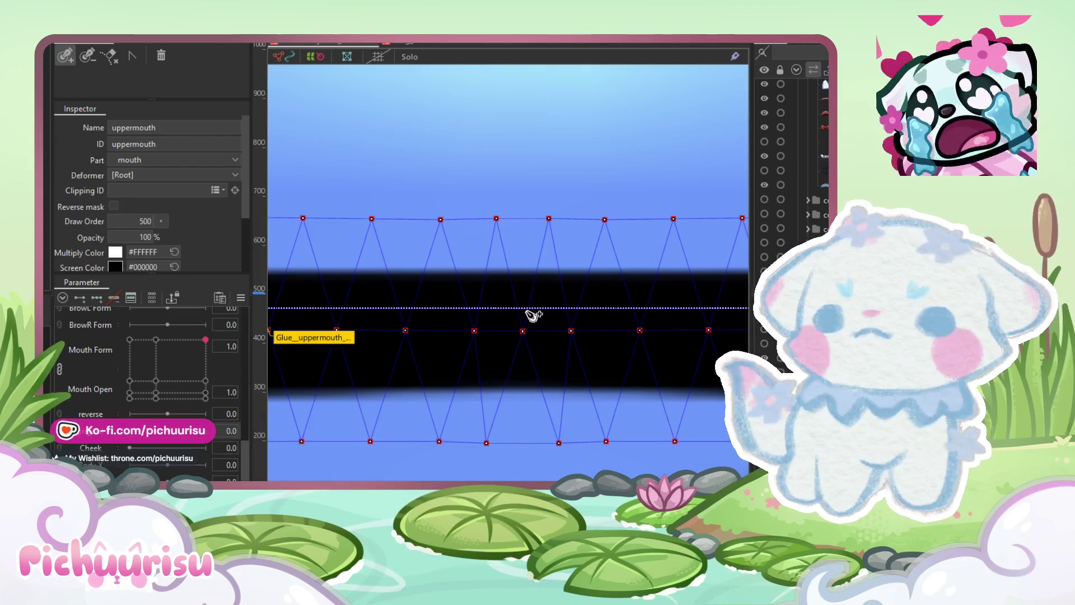
click(523, 318)
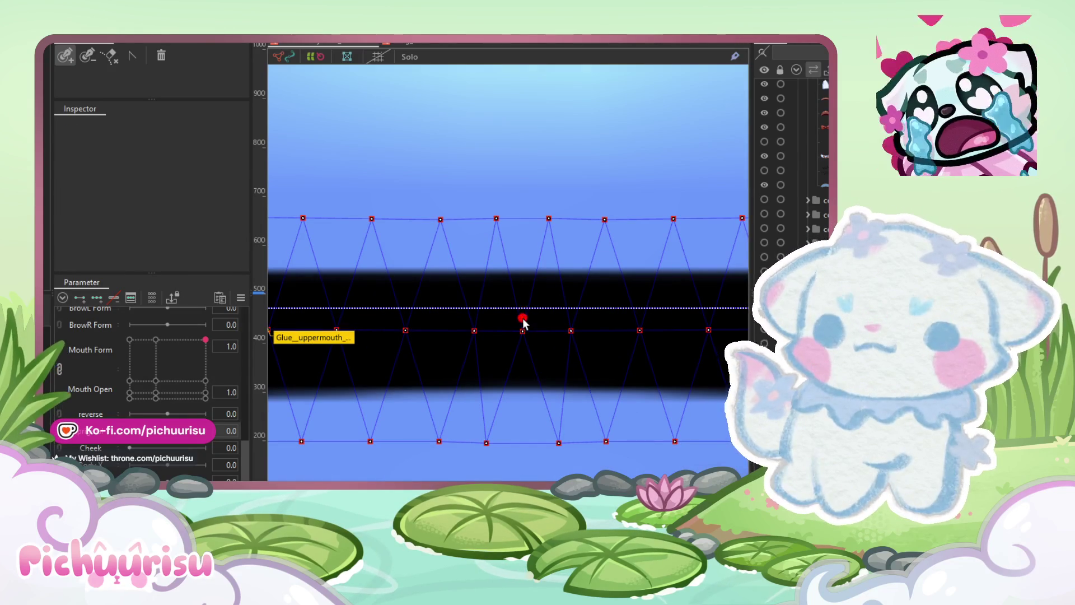
click(522, 307)
scroll(522, 307, down, 3)
scroll(533, 313, up, 5)
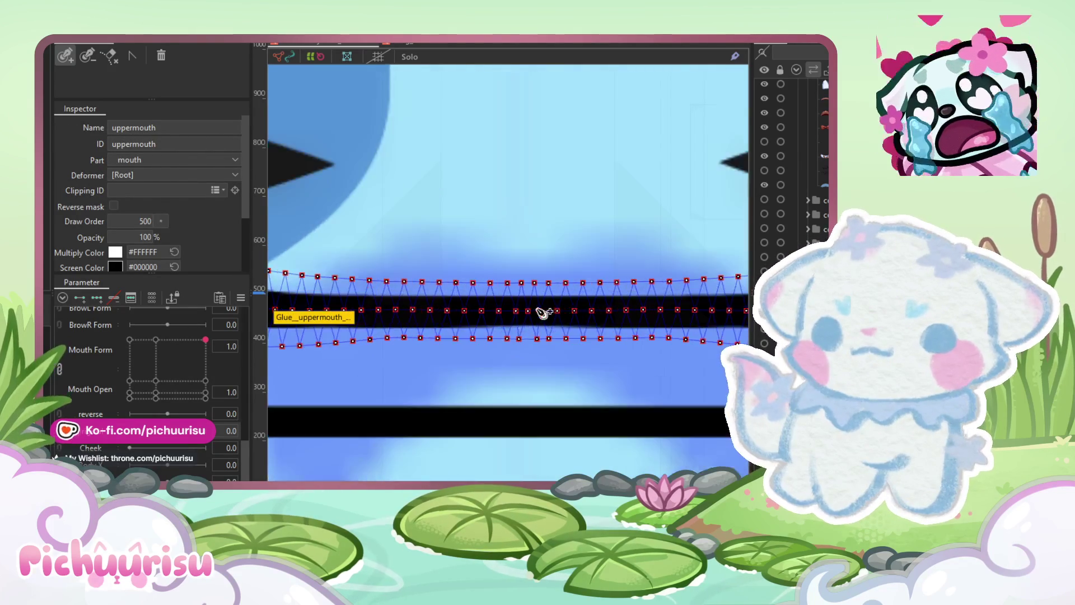
click(515, 317)
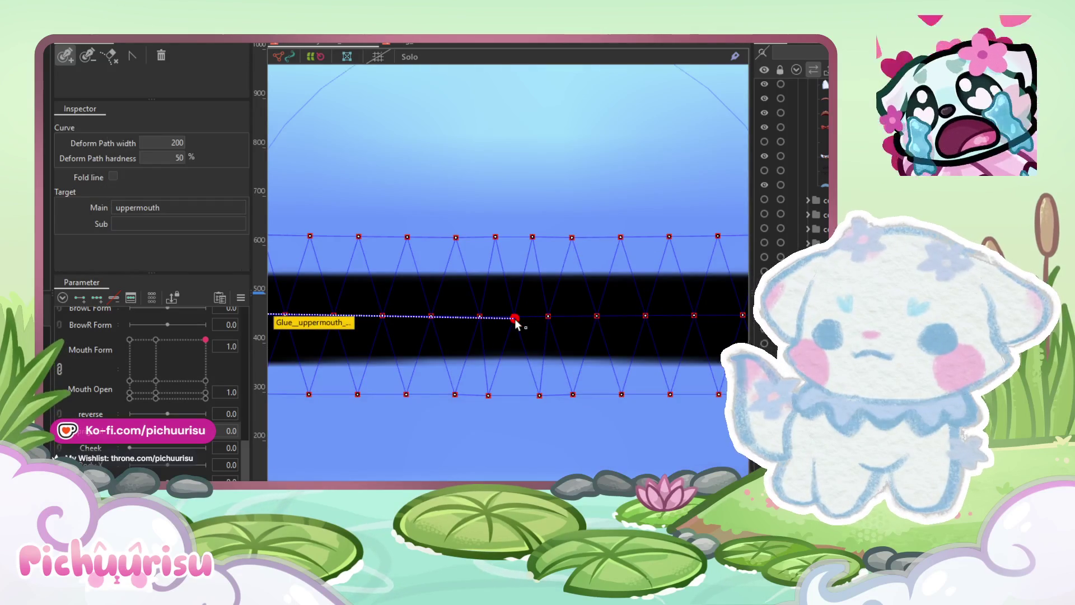
scroll(426, 312, down, 3)
scroll(545, 319, up, 5)
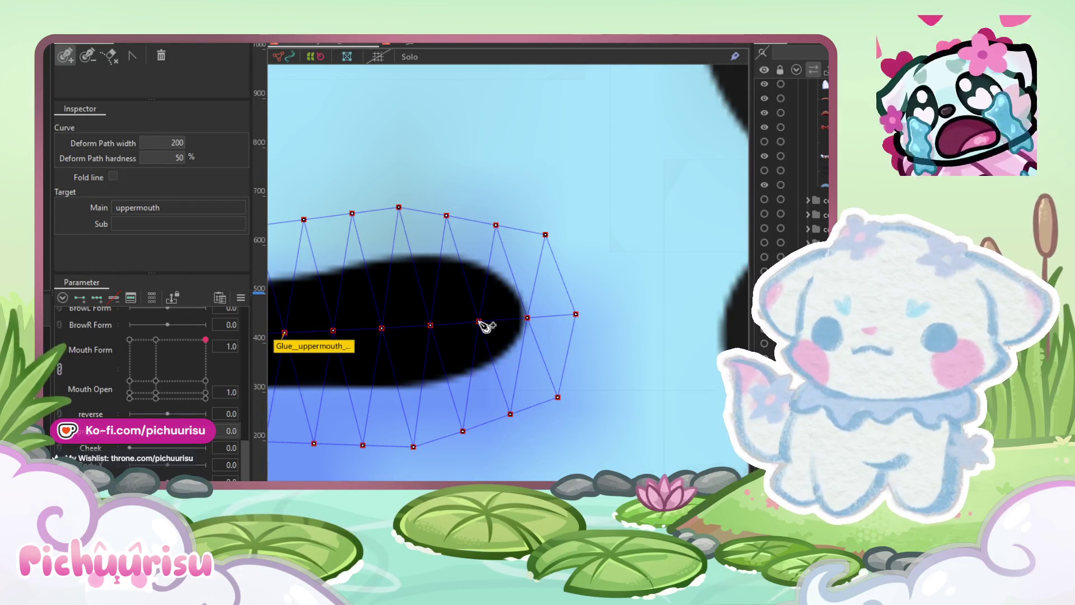
scroll(482, 325, down, 5)
scroll(515, 329, up, 3)
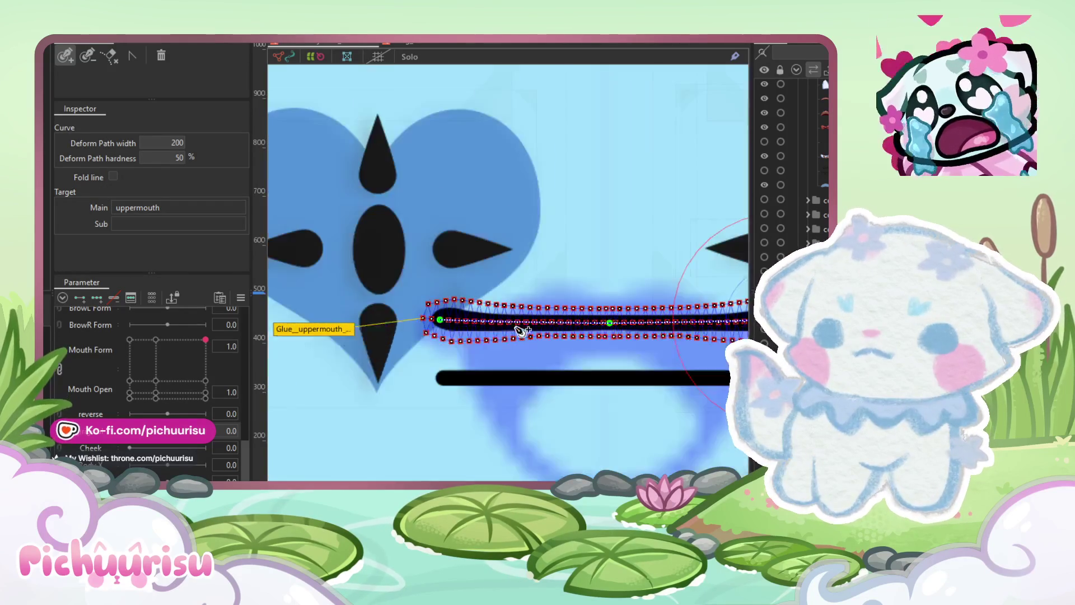
scroll(521, 330, up, 5)
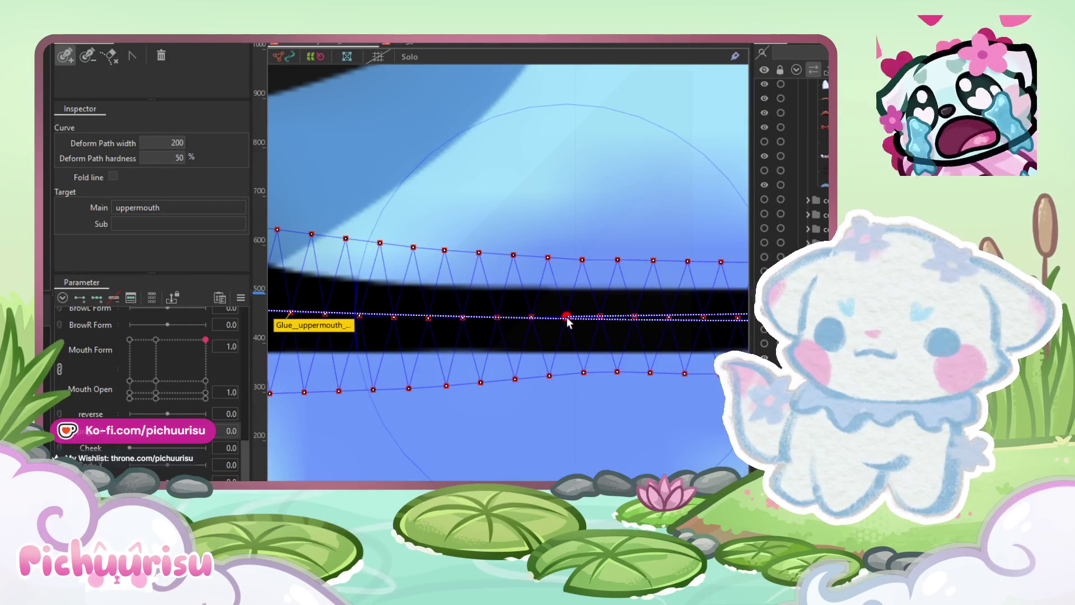
click(463, 320)
scroll(461, 323, down, 3)
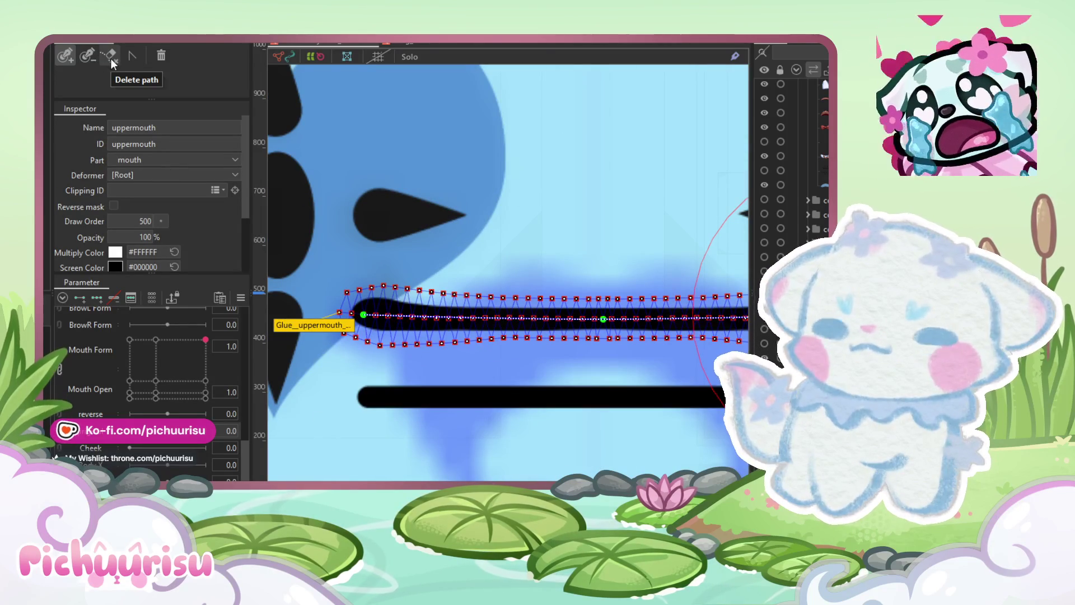
Step: Select the upper mouth's old deform path, then reselect the upper mouth mesh
scroll(444, 293, down, 2)
scroll(444, 293, down, 6)
click(370, 445)
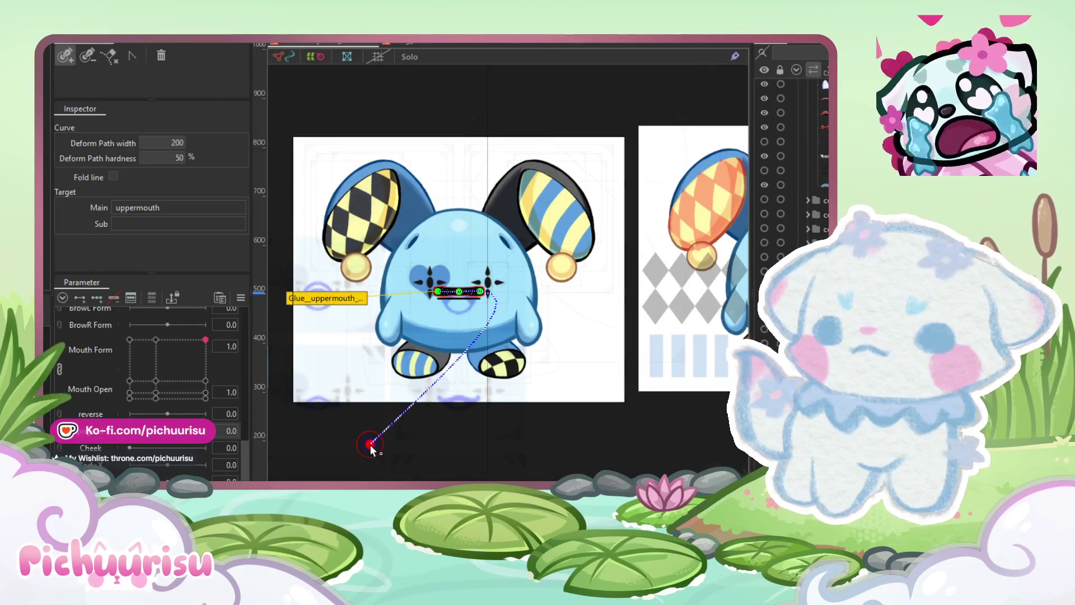
drag(372, 439, 480, 291)
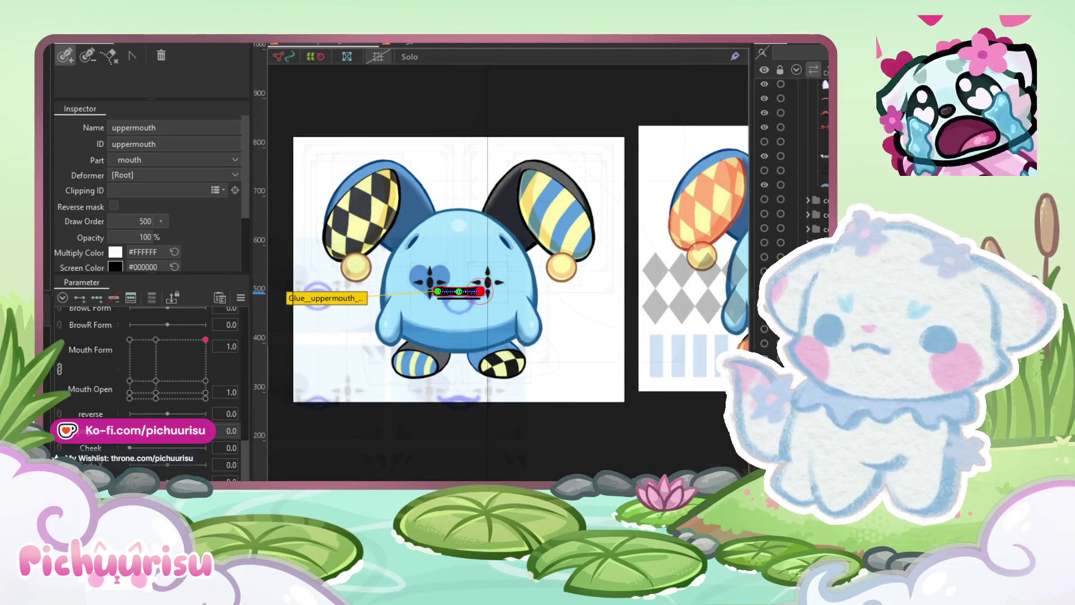
click(582, 100)
scroll(465, 308, up, 5)
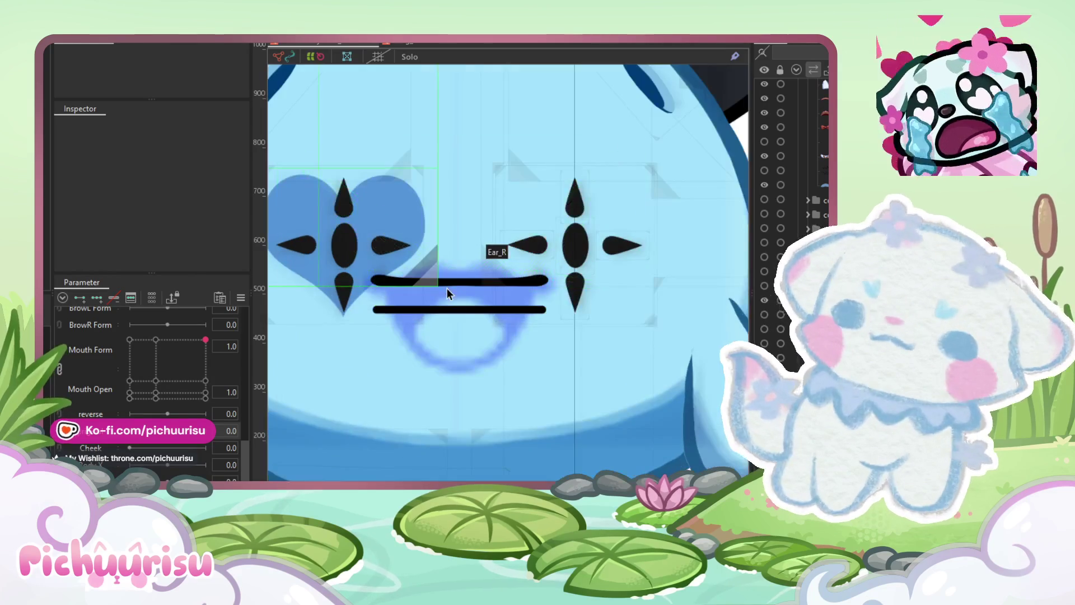
click(449, 283)
Step: Test-move a deform path point, undo it, and remove the old deform path
scroll(443, 269, up, 4)
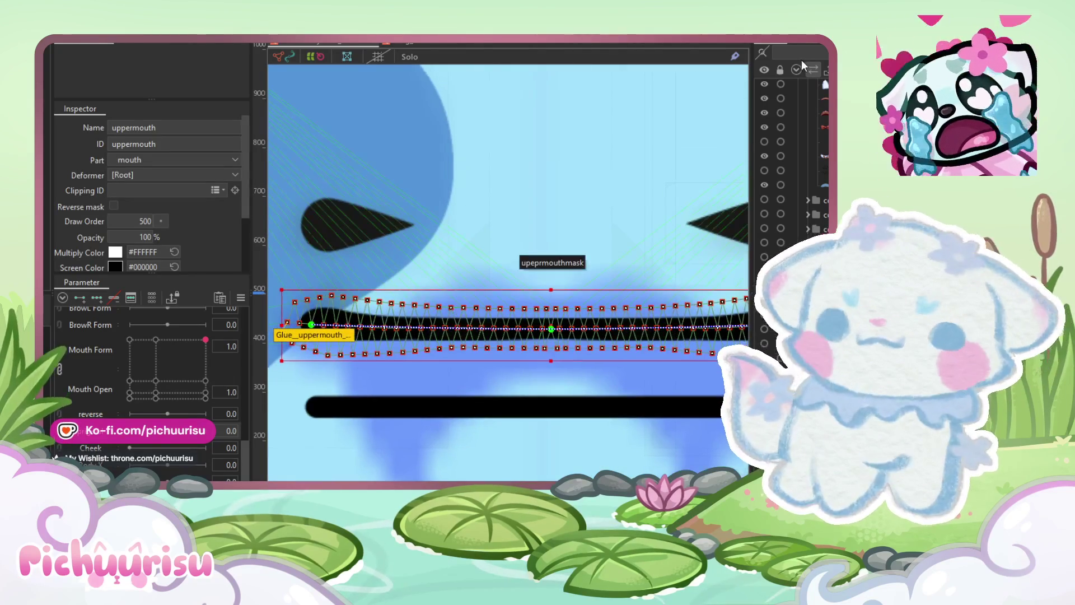
scroll(396, 317, up, 5)
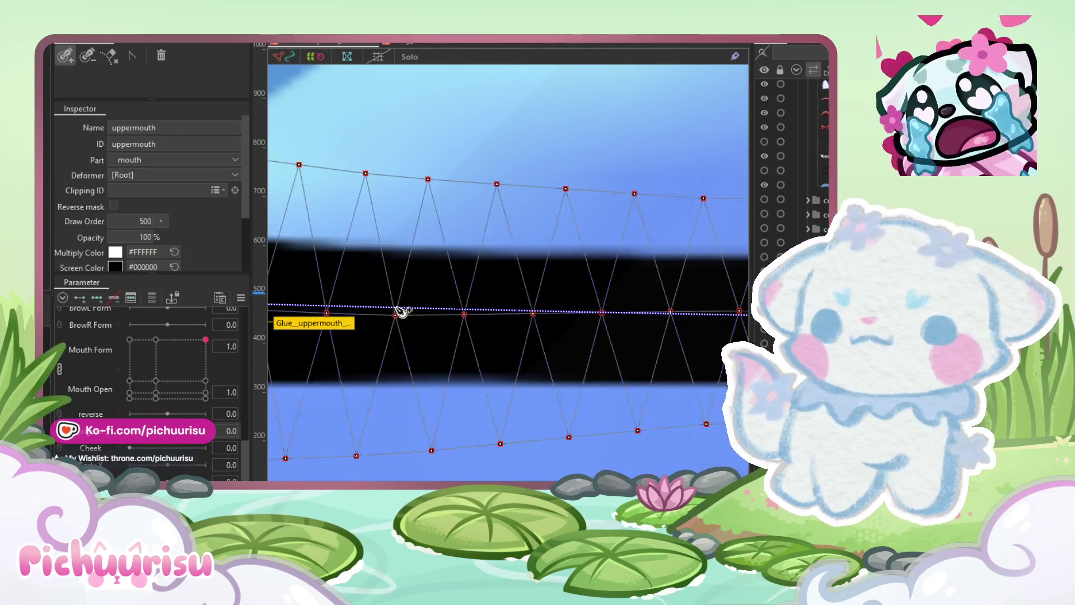
scroll(395, 317, up, 4)
click(291, 387)
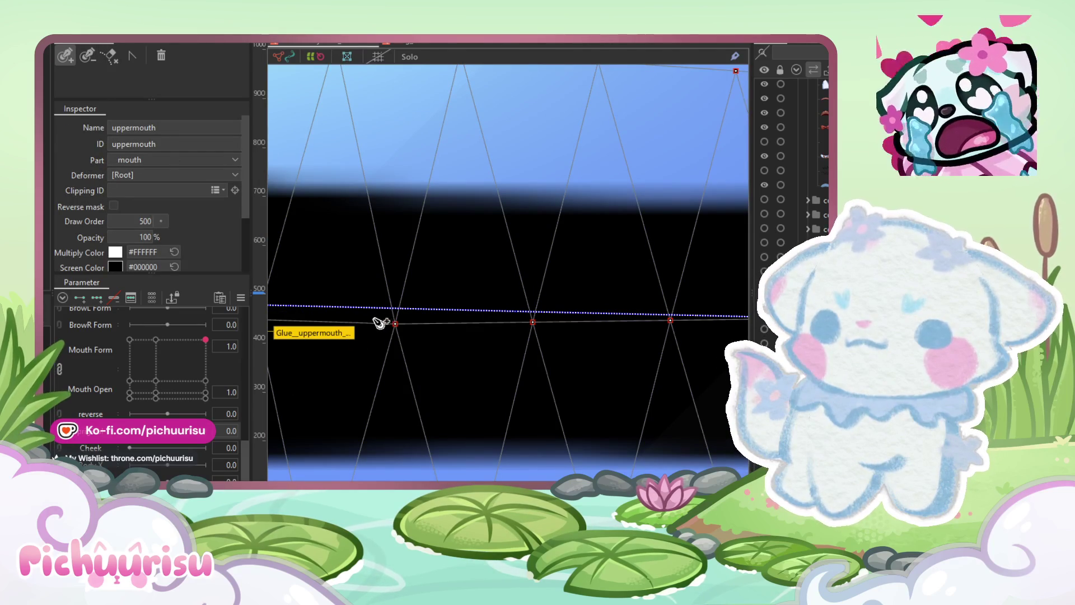
click(396, 308)
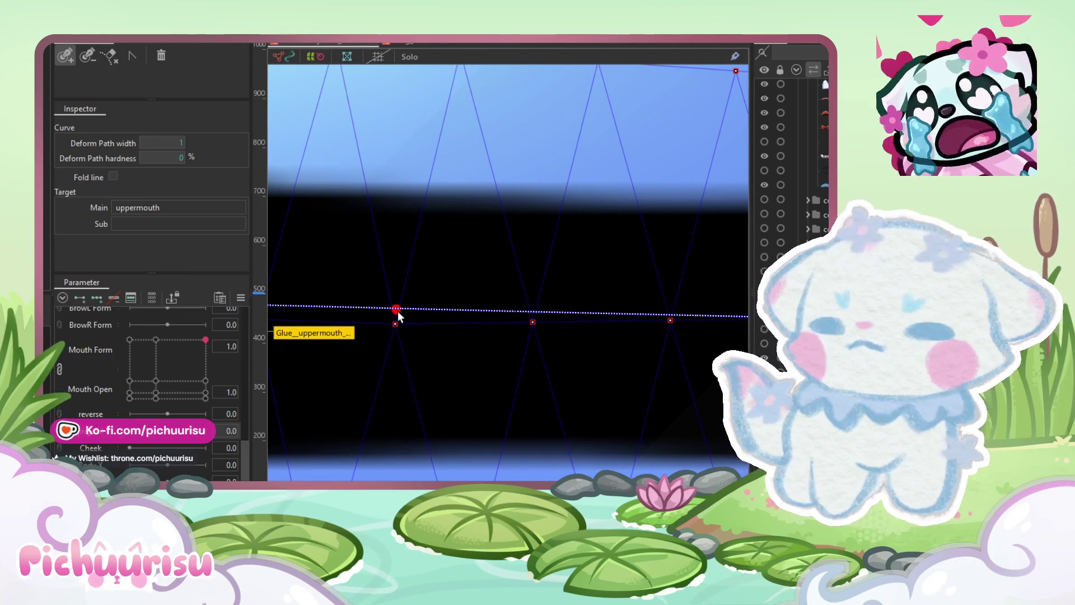
mouse_move(390, 343)
mouse_down()
mouse_move(397, 308)
mouse_move(430, 336)
mouse_up()
key(ctrl+z)
click(437, 312)
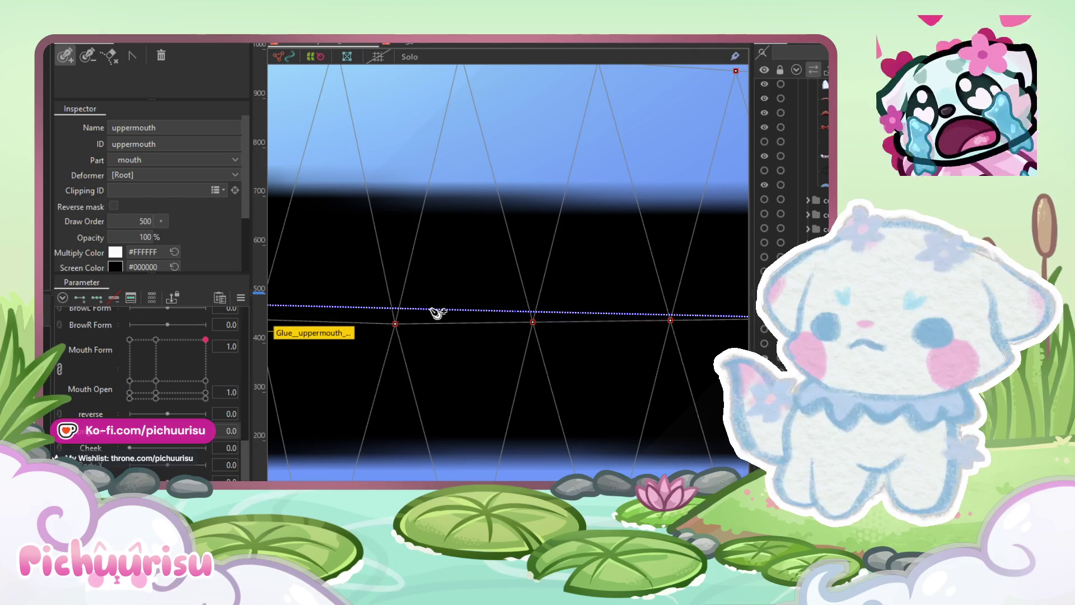
click(429, 308)
key(ctrl+z)
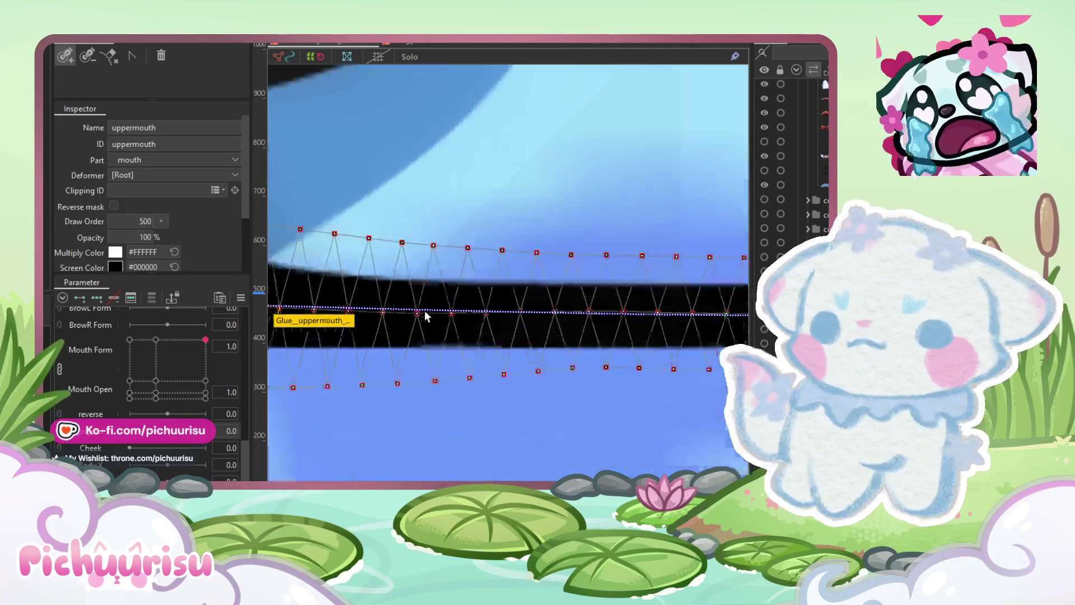
scroll(425, 315, down, 5)
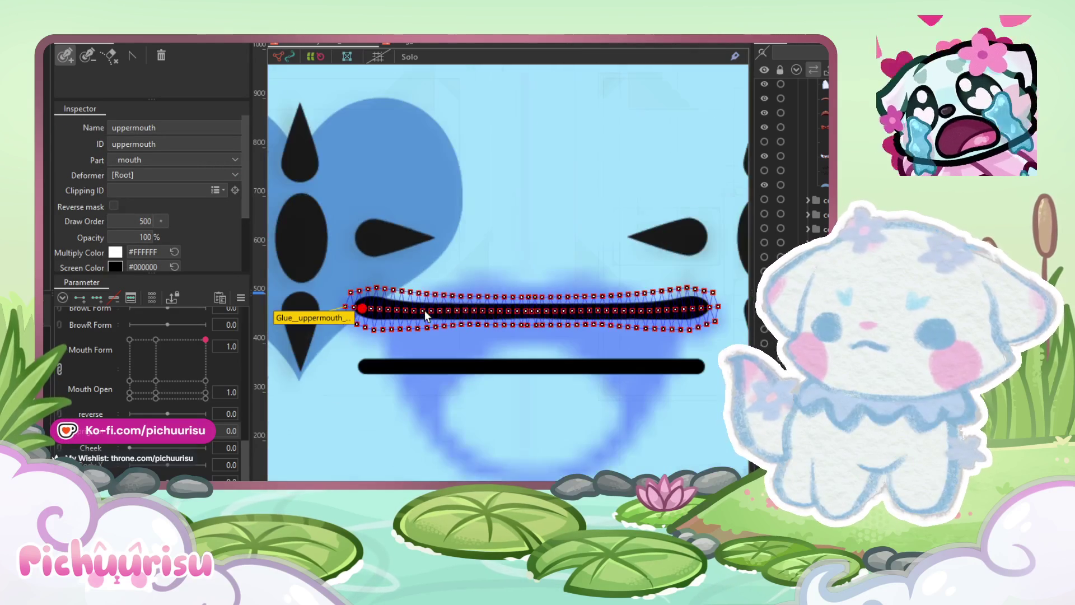
Step: Add deform path points across the upper mouth's left half, removing one misplaced point
scroll(419, 316, up, 3)
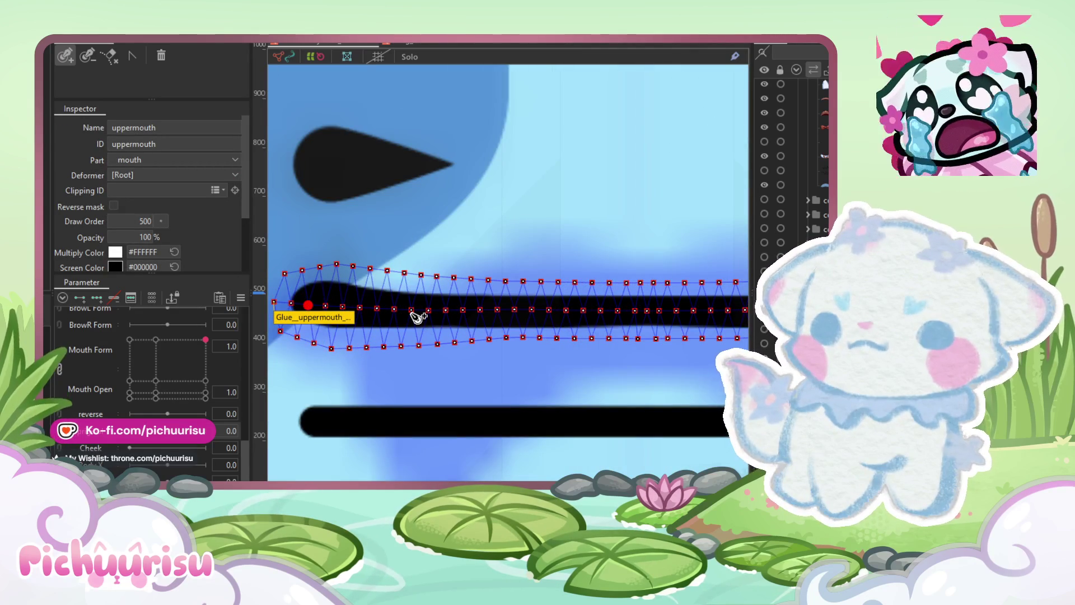
click(378, 308)
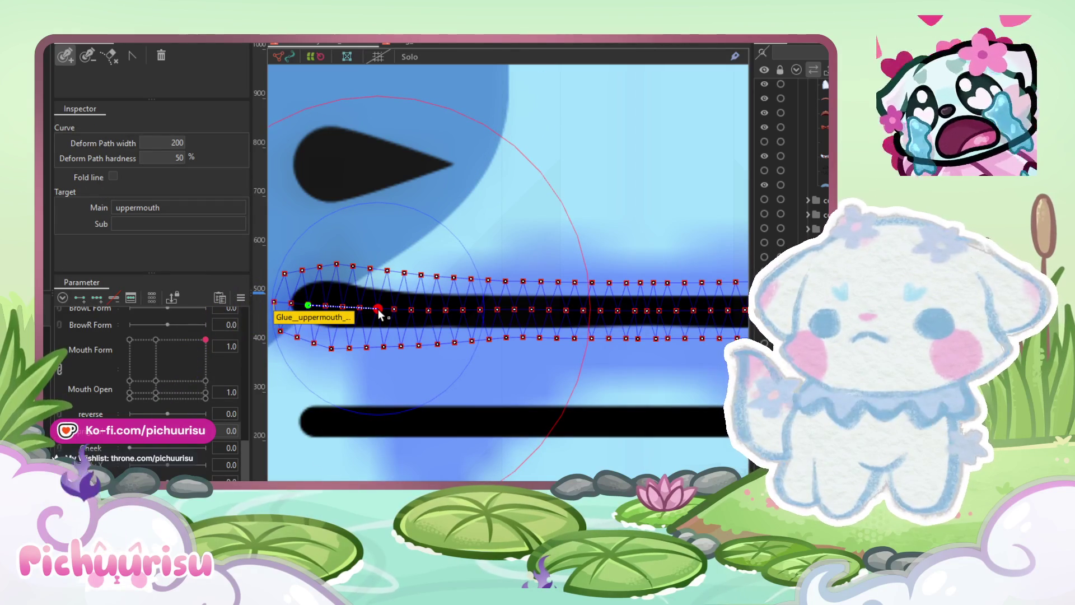
click(446, 309)
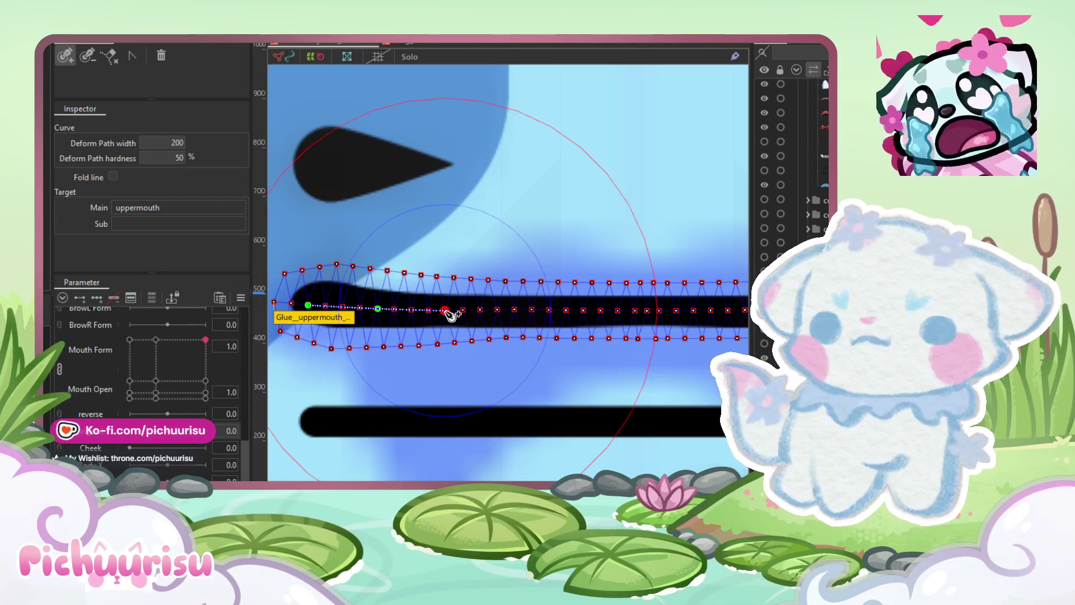
key(ctrl+z)
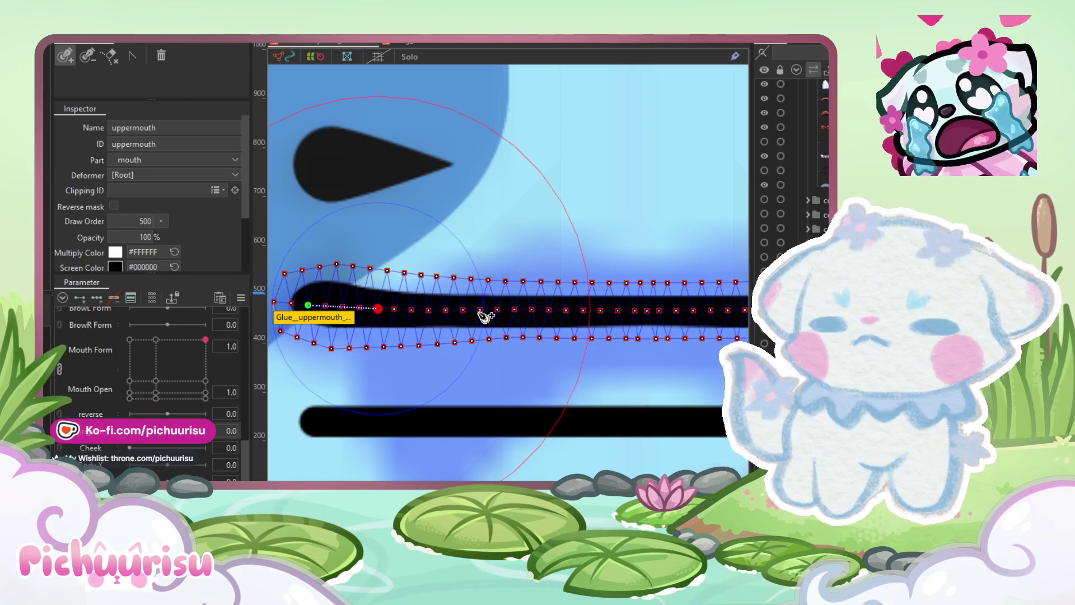
click(481, 311)
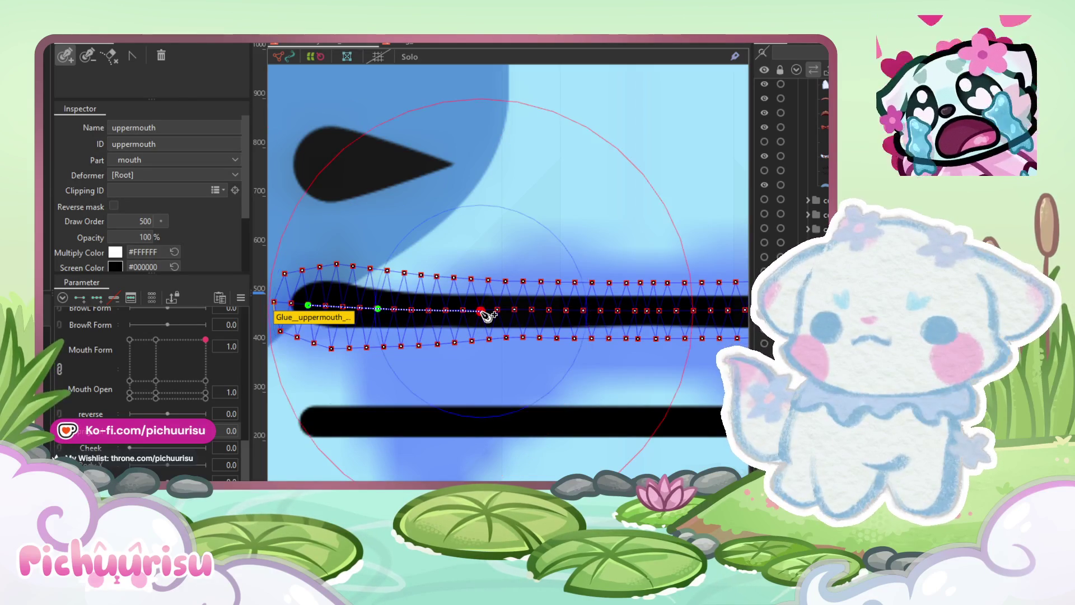
drag(482, 311, 480, 308)
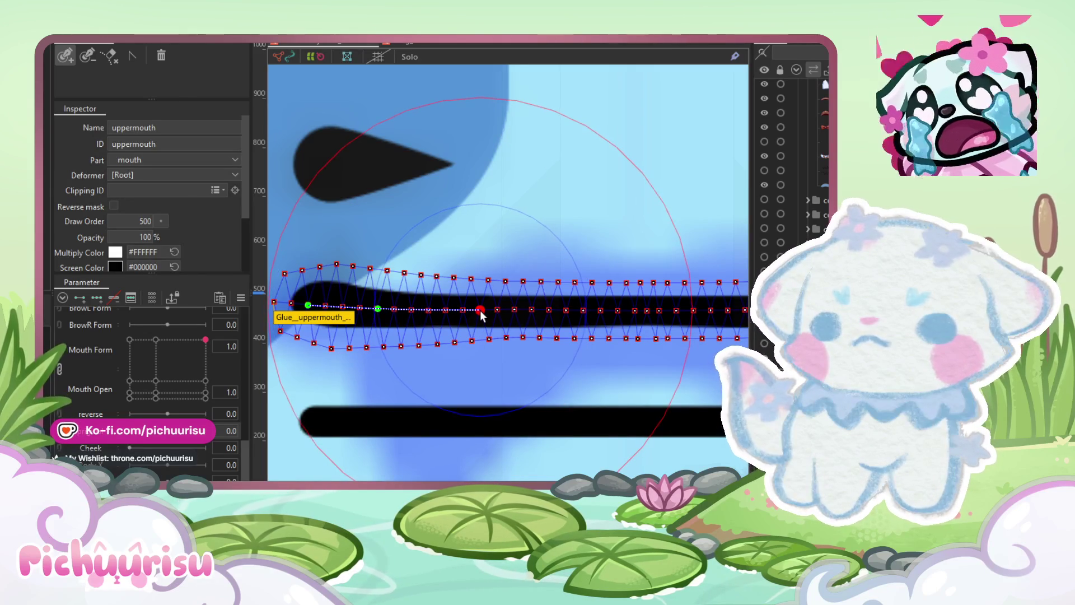
click(480, 309)
scroll(576, 341, right, 3)
scroll(534, 323, down, 2)
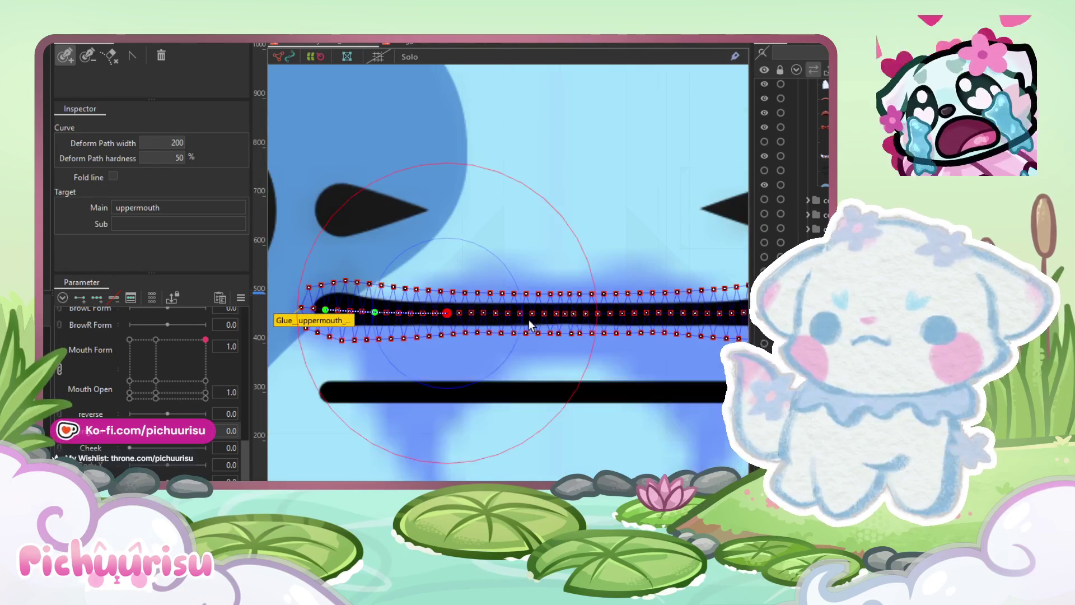
scroll(534, 322, up, 2)
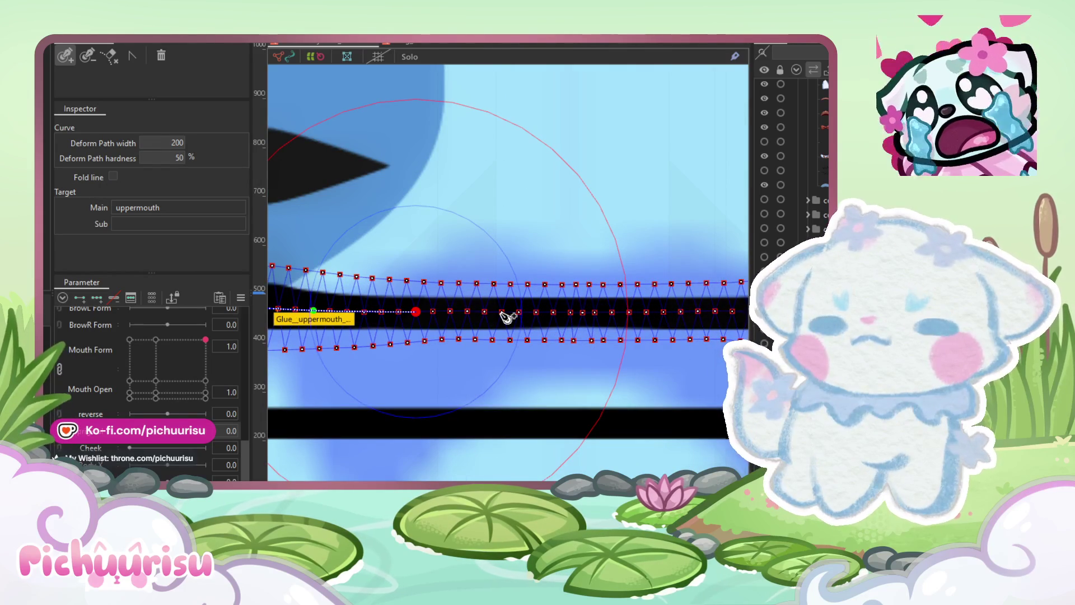
click(520, 312)
scroll(524, 316, down, 2)
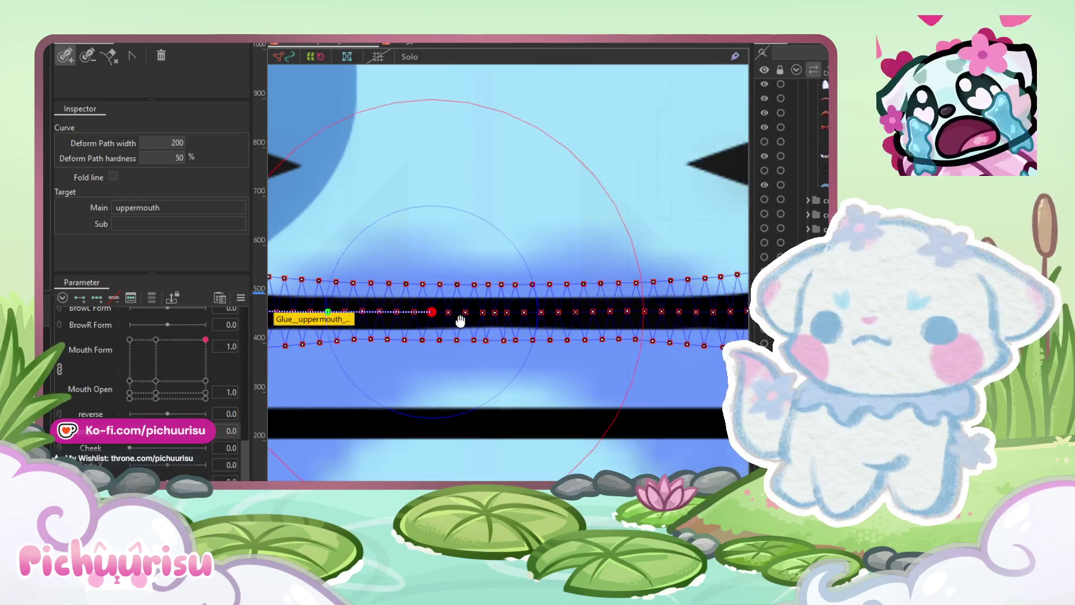
scroll(453, 319, up, 2)
scroll(500, 317, down, 3)
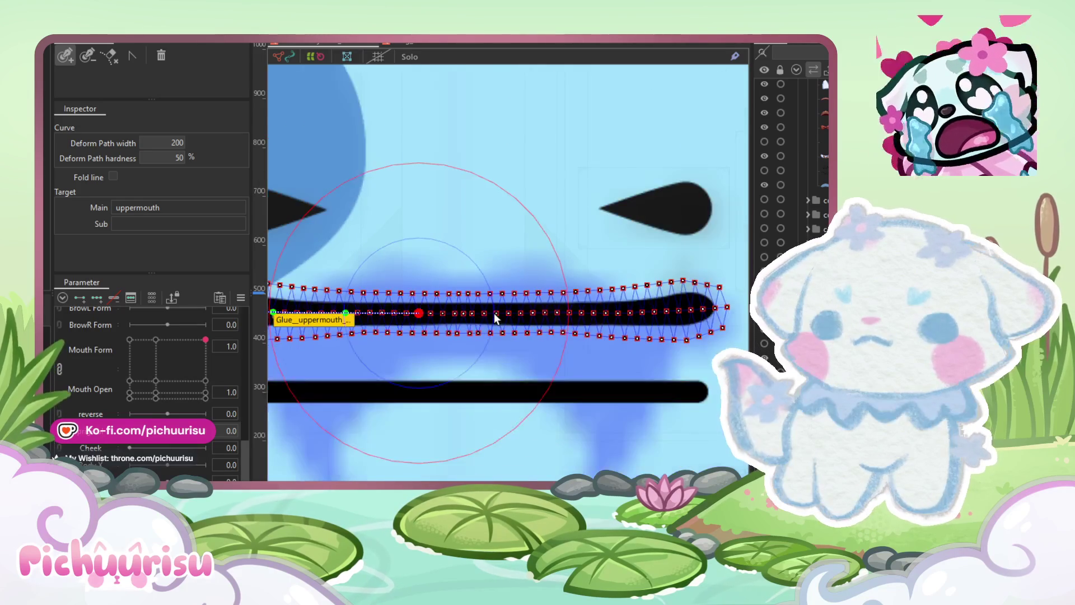
scroll(485, 328, up, 3)
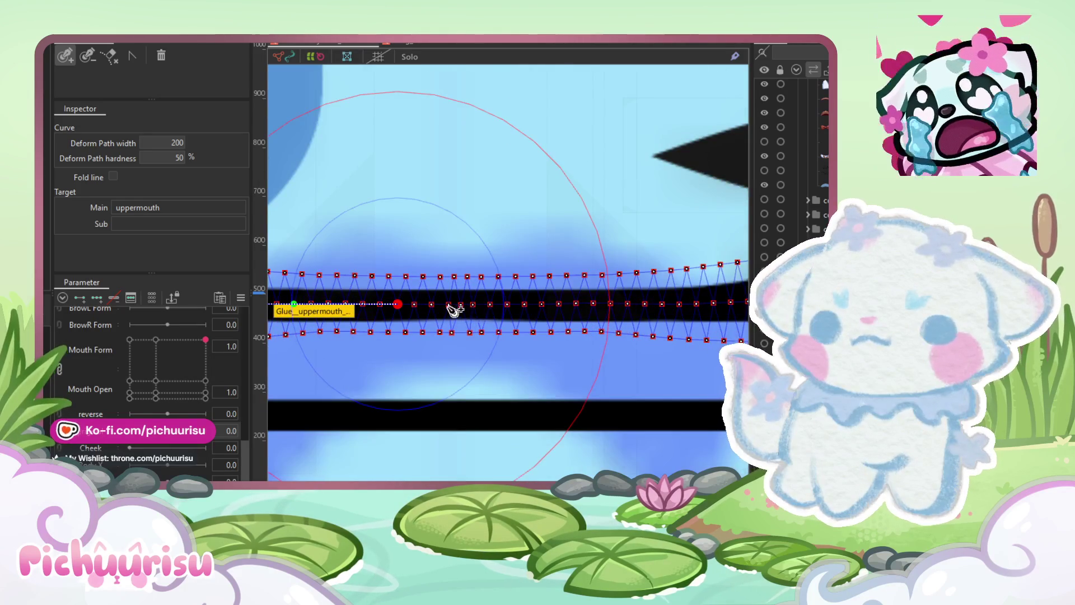
scroll(460, 312, up, 2)
Step: Add more points toward the right, extending the path to the mouth's right end
click(491, 302)
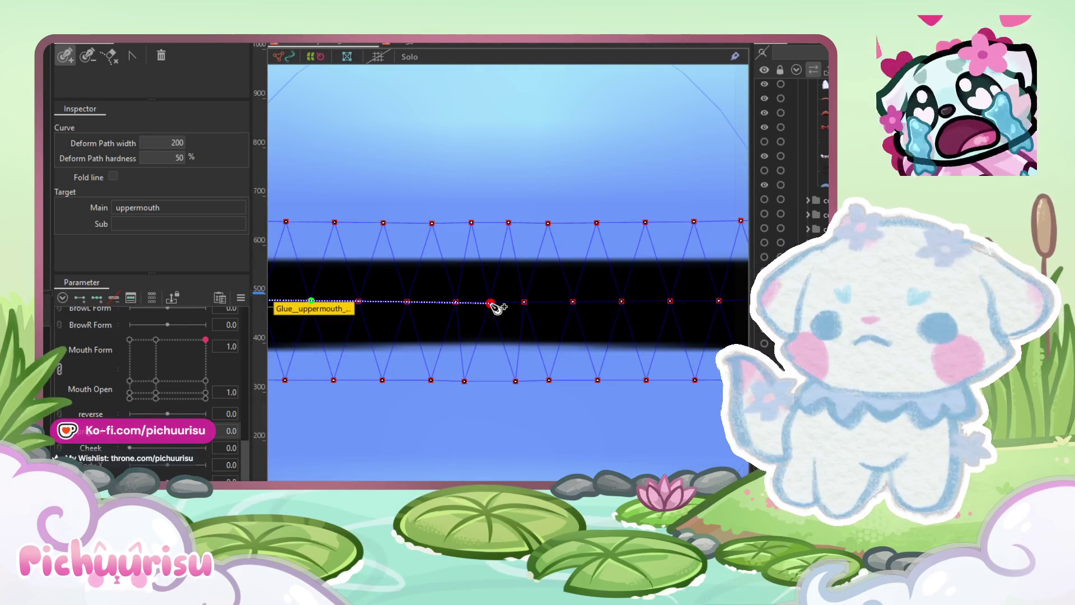
scroll(491, 308, down, 2)
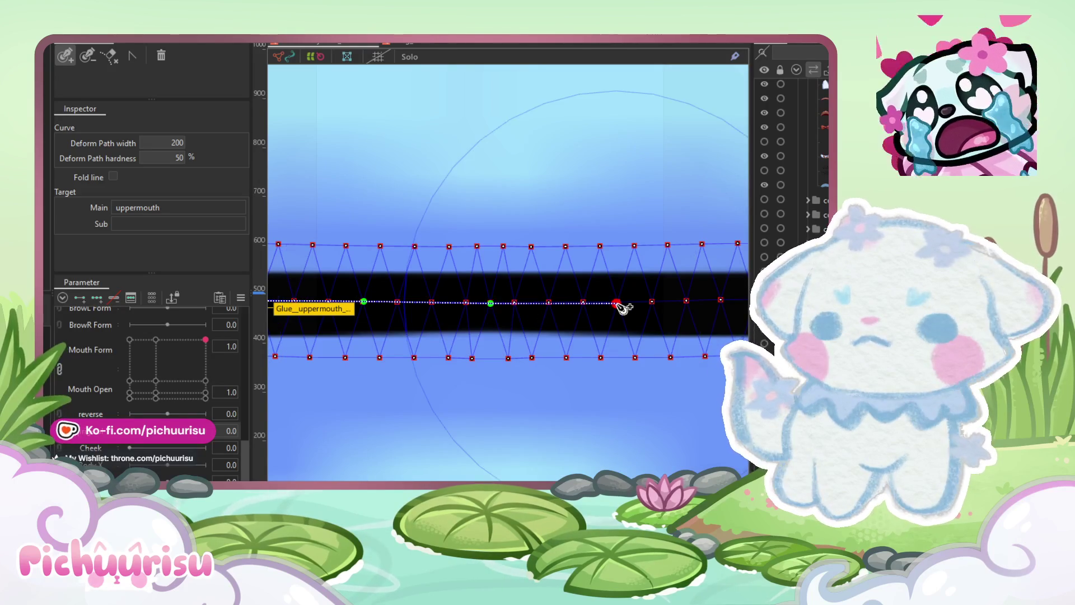
scroll(616, 305, down, 4)
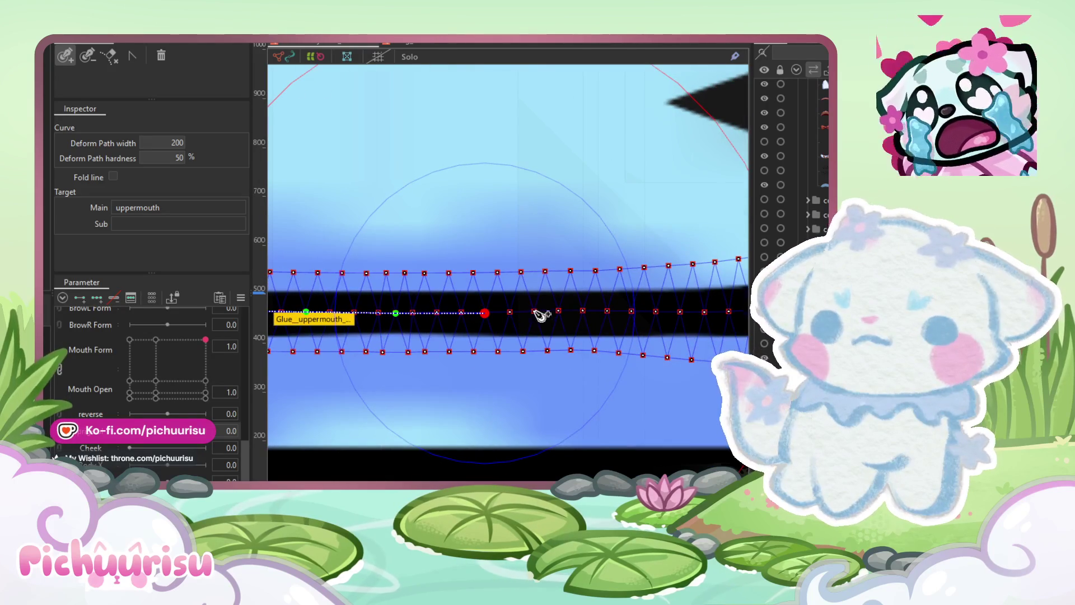
click(635, 313)
scroll(632, 314, down, 3)
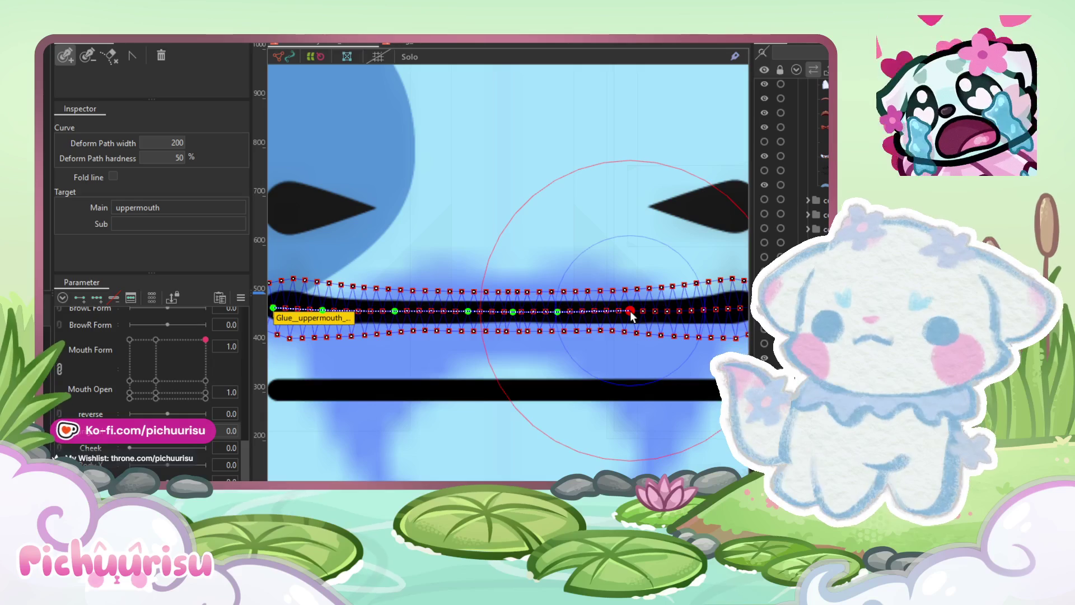
drag(631, 316, 621, 318)
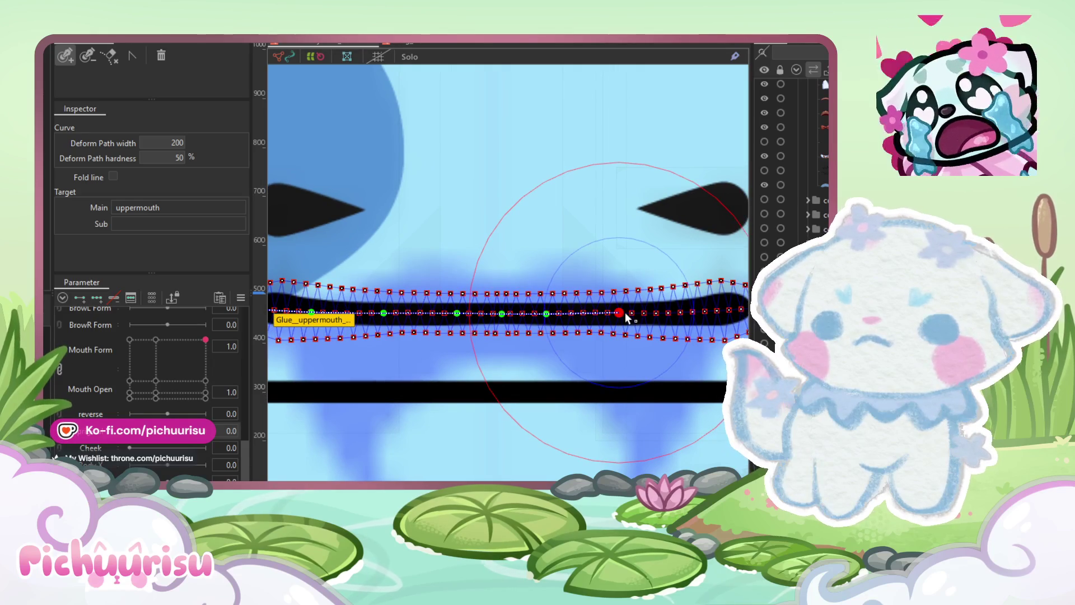
scroll(640, 316, up, 2)
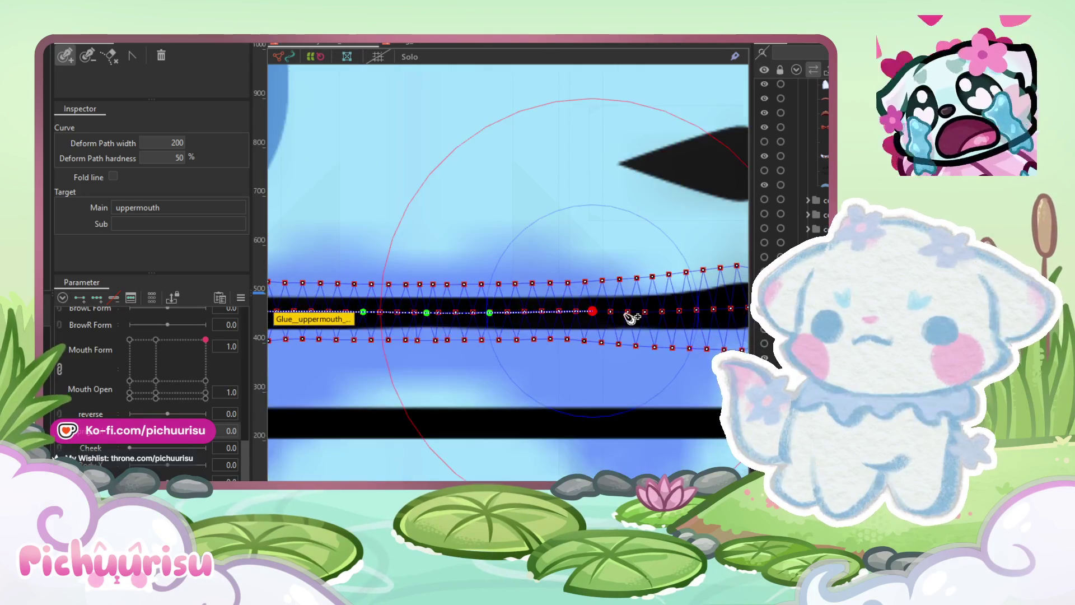
click(697, 311)
drag(694, 310, 668, 308)
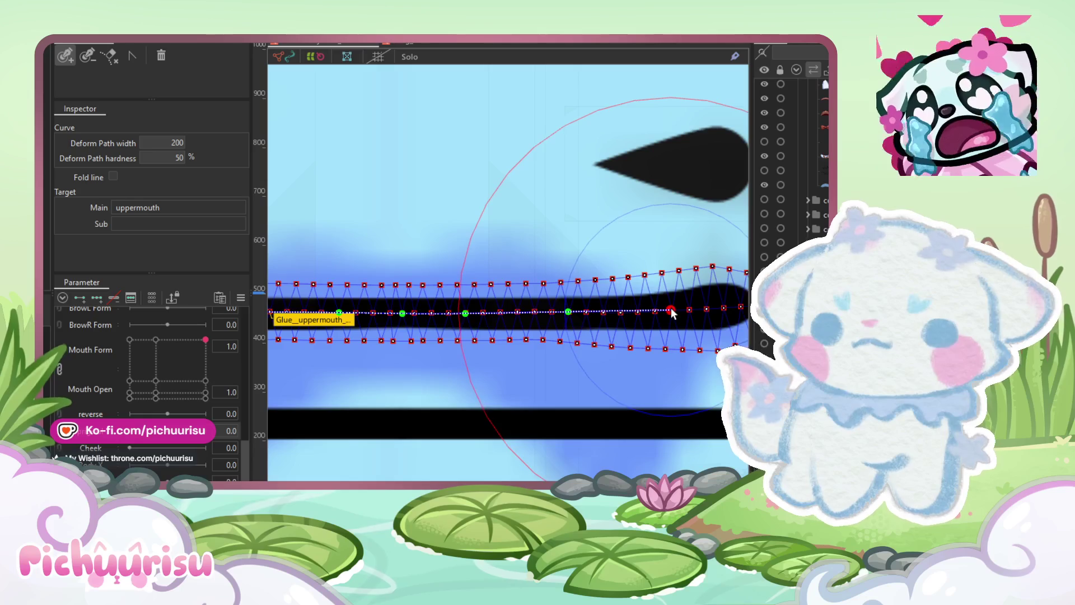
scroll(674, 312, down, 4)
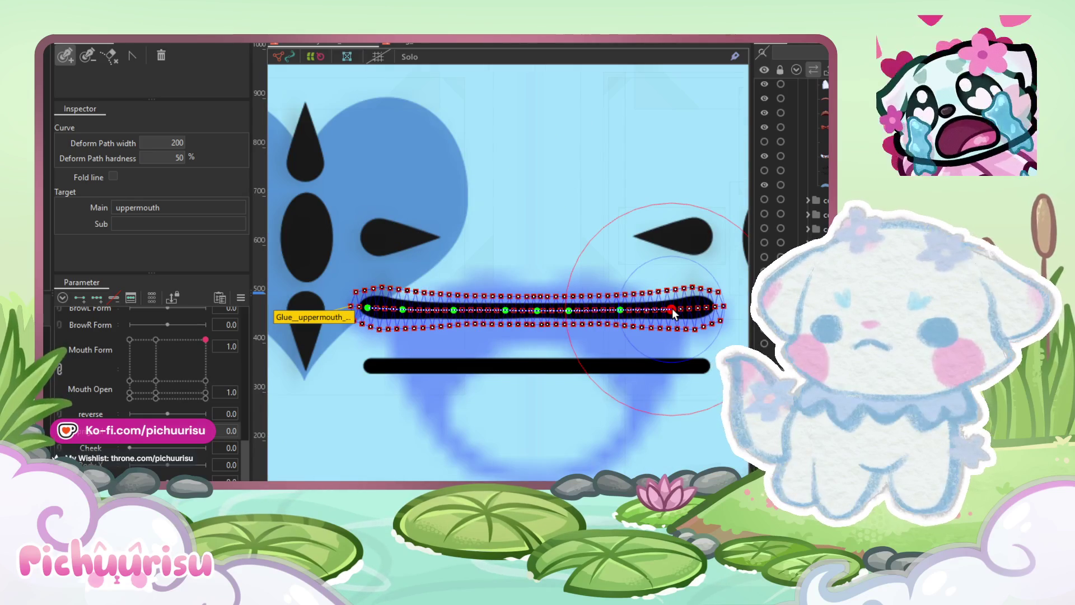
scroll(671, 308, up, 5)
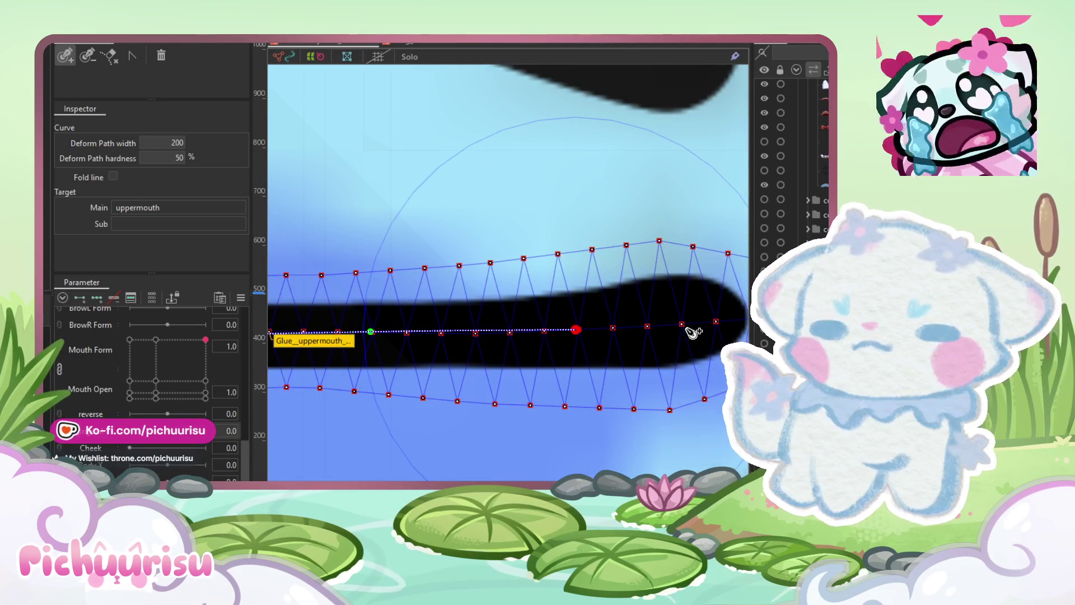
click(717, 323)
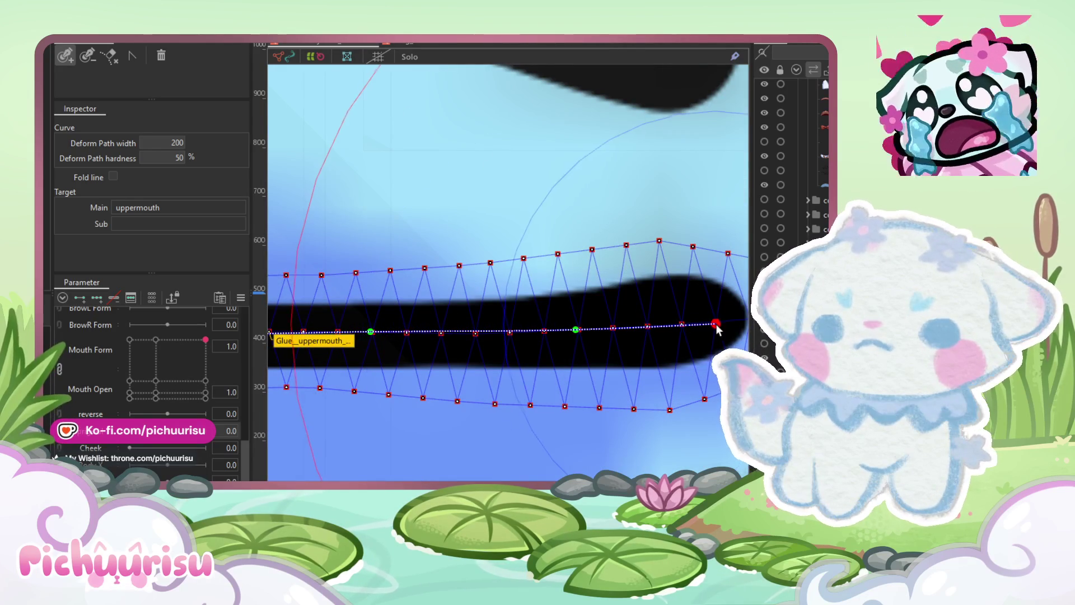
scroll(716, 325, down, 6)
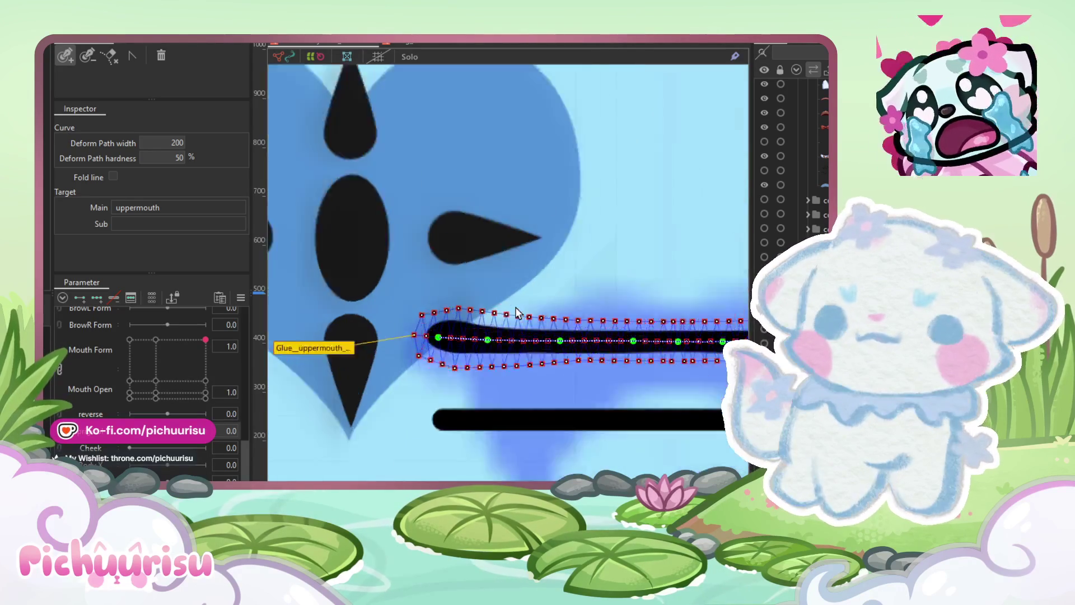
scroll(516, 312, up, 3)
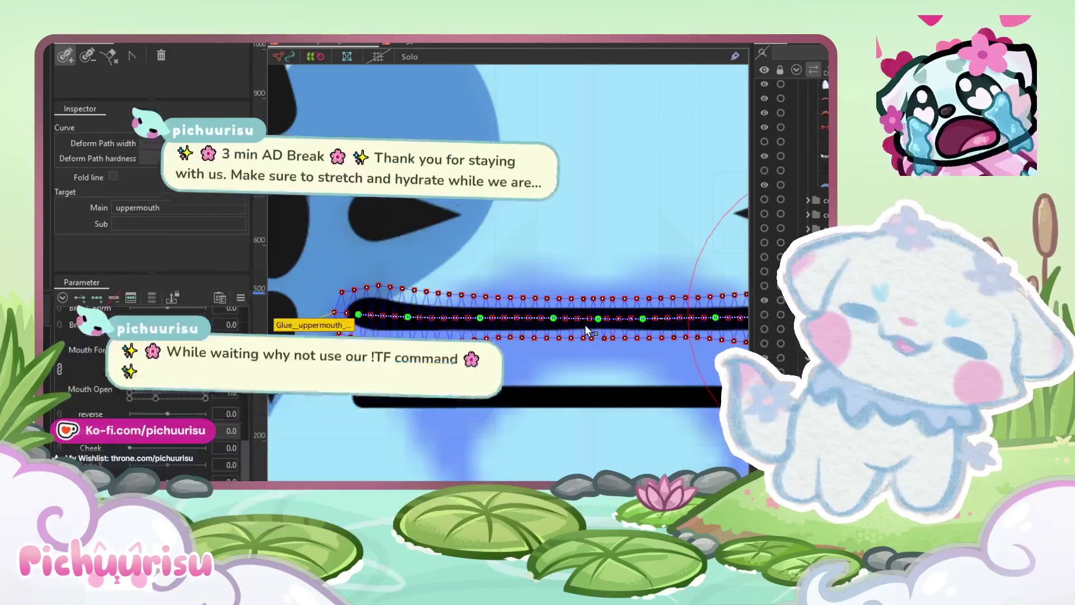
scroll(588, 330, down, 3)
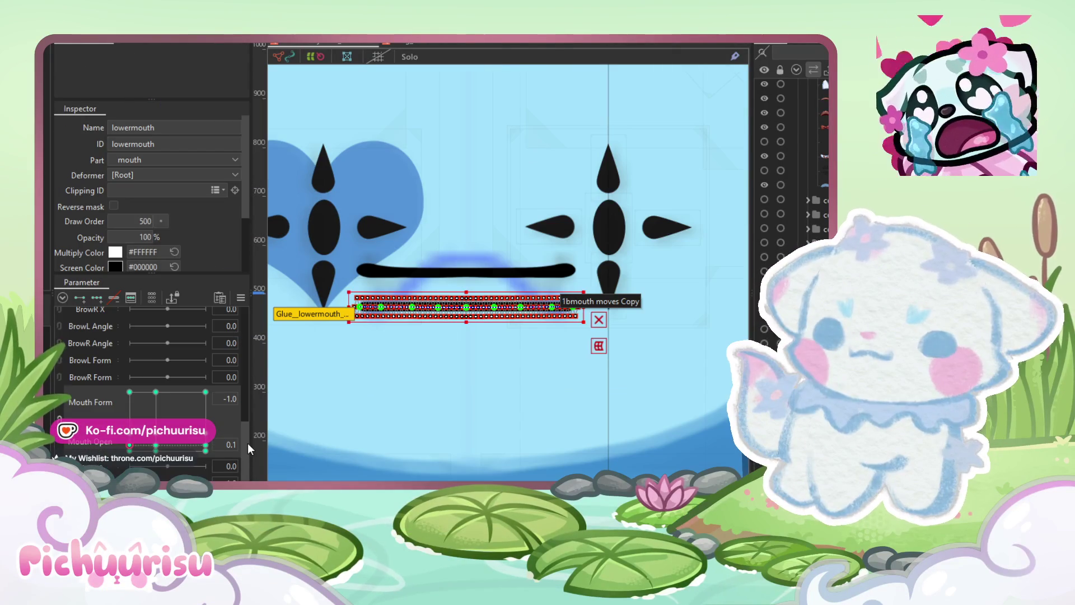
Step: At Mouth Form/Open 1.0, lower the mouth and pull its right end to the upper corner
click(205, 392)
scroll(466, 314, up, 2)
scroll(466, 315, up, 2)
drag(466, 316, 467, 473)
scroll(444, 377, down, 1)
scroll(651, 453, up, 1)
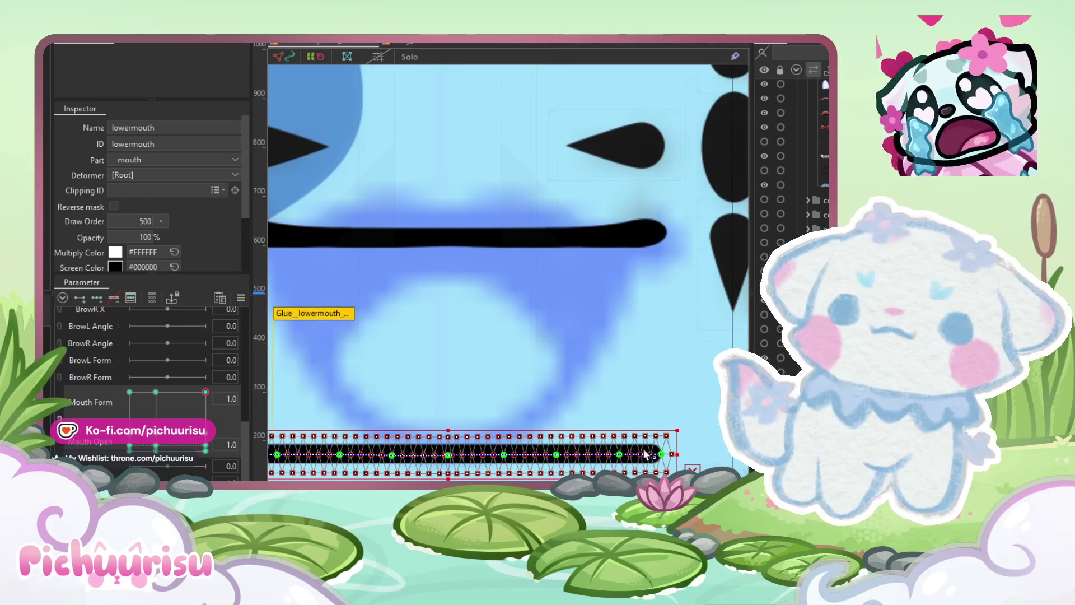
drag(662, 454, 636, 233)
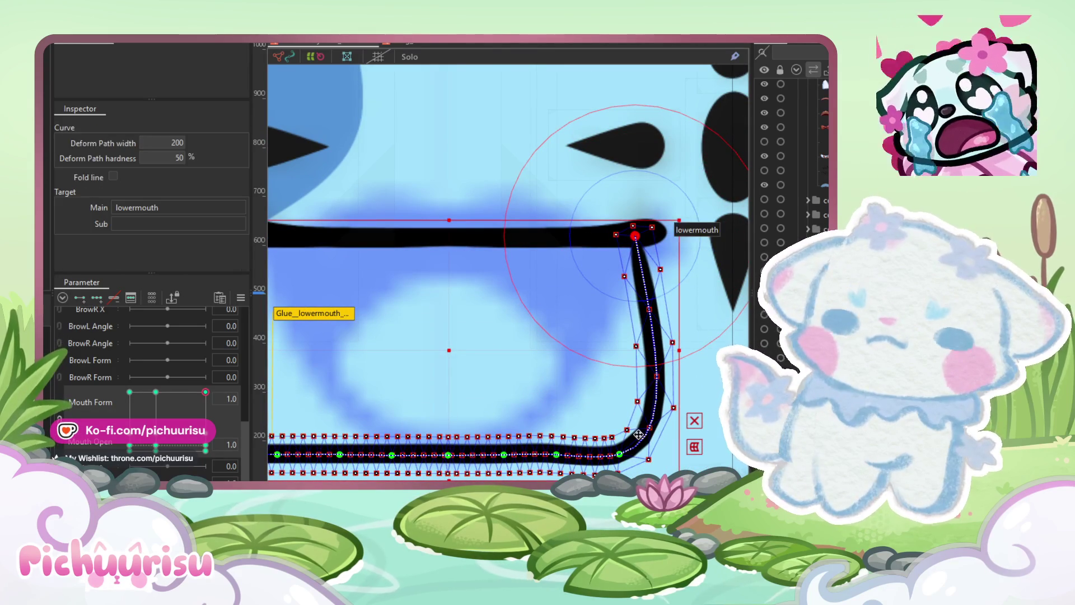
mouse_move(655, 378)
mouse_down()
mouse_move(607, 385)
mouse_move(614, 315)
mouse_up()
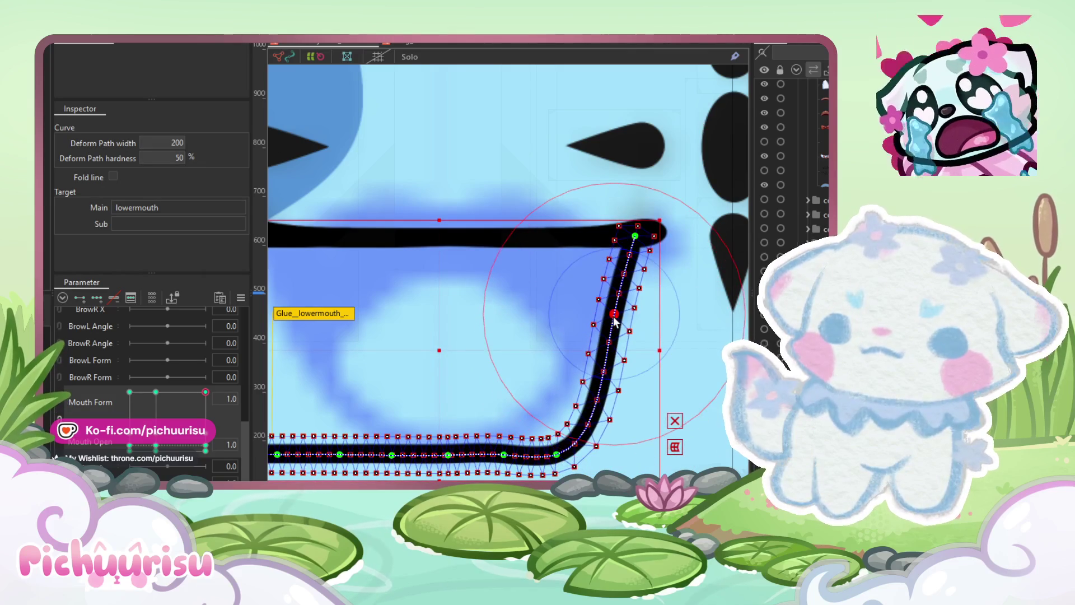
Step: Round the lower mouth's bottom corner into a smooth diagonal smile curve
click(554, 455)
drag(554, 454, 579, 380)
drag(506, 458, 527, 431)
scroll(612, 313, up, 3)
click(619, 321)
click(660, 164)
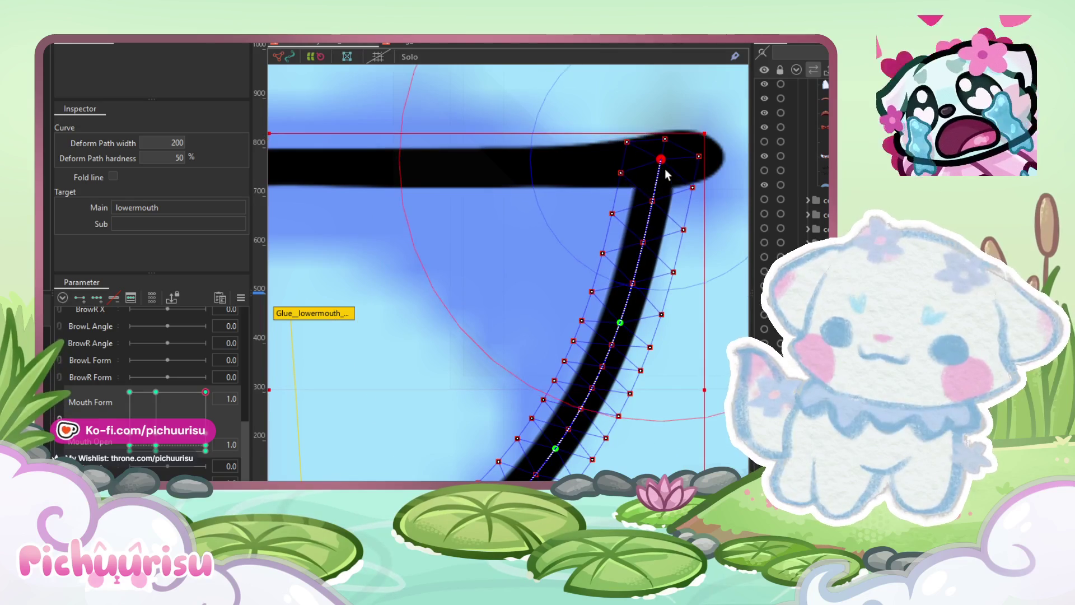
scroll(660, 168, down, 2)
scroll(533, 388, up, 2)
drag(537, 379, 544, 374)
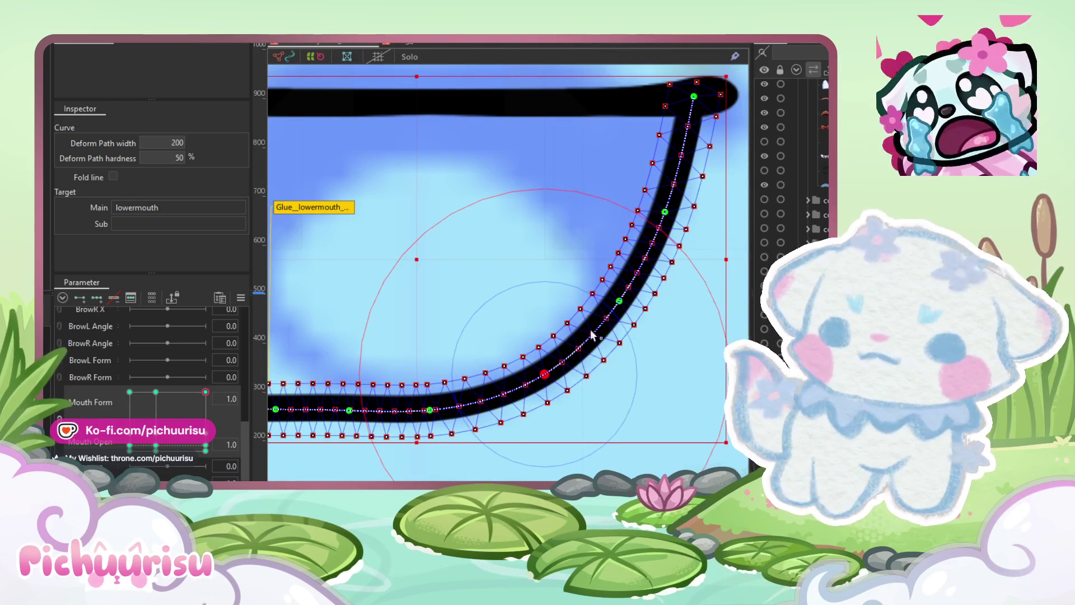
drag(620, 303, 503, 430)
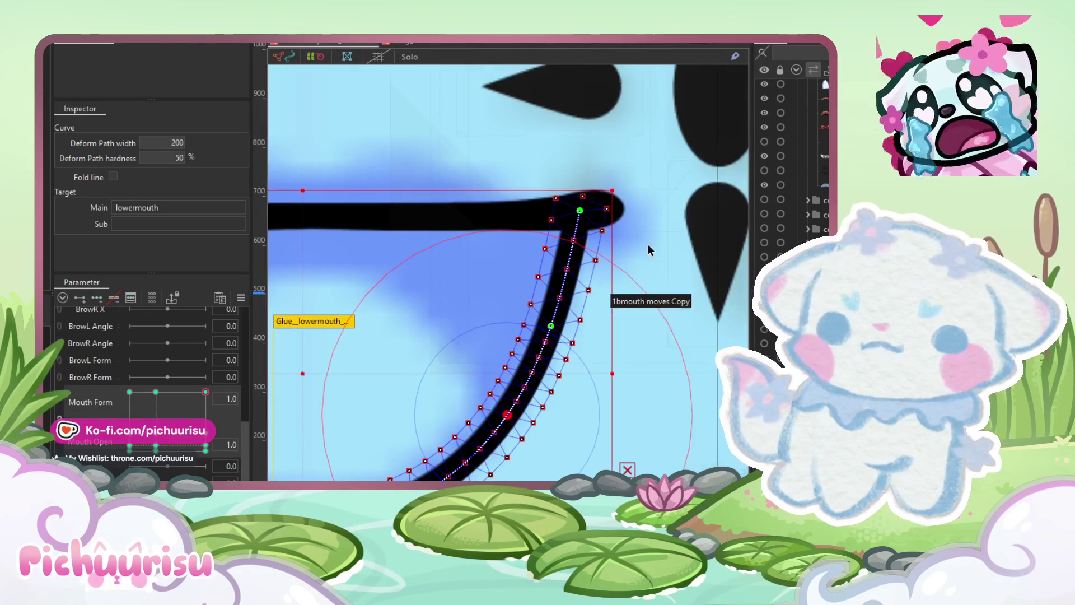
Step: Fine-tune the curve's top end and mid points to fit the upper mouth corner
click(594, 213)
drag(597, 223, 594, 224)
scroll(593, 224, down, 3)
scroll(498, 380, up, 3)
click(550, 340)
scroll(550, 343, down, 3)
scroll(509, 374, up, 3)
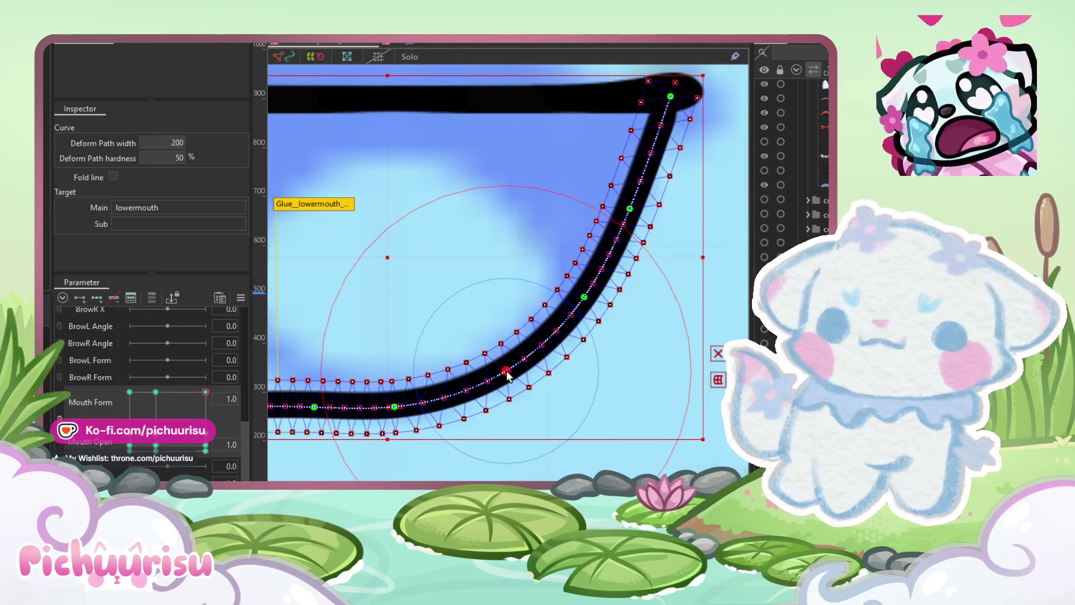
click(583, 297)
scroll(582, 302, down, 3)
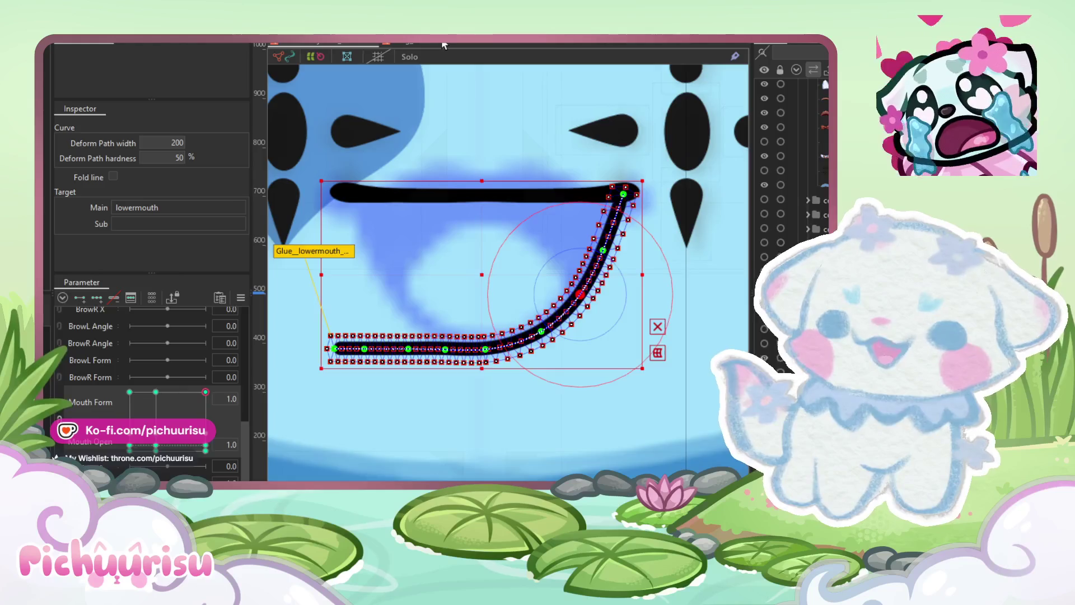
scroll(423, 167, up, 5)
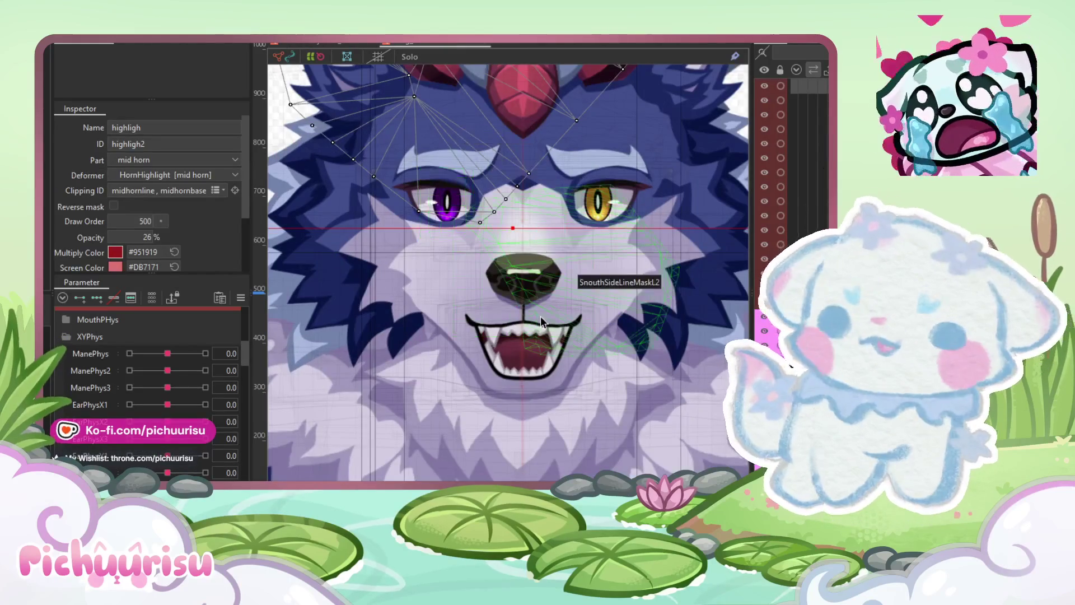
Step: Select the wolf's upper and lower lip meshes, then its lower lip Mask part
scroll(540, 315, up, 3)
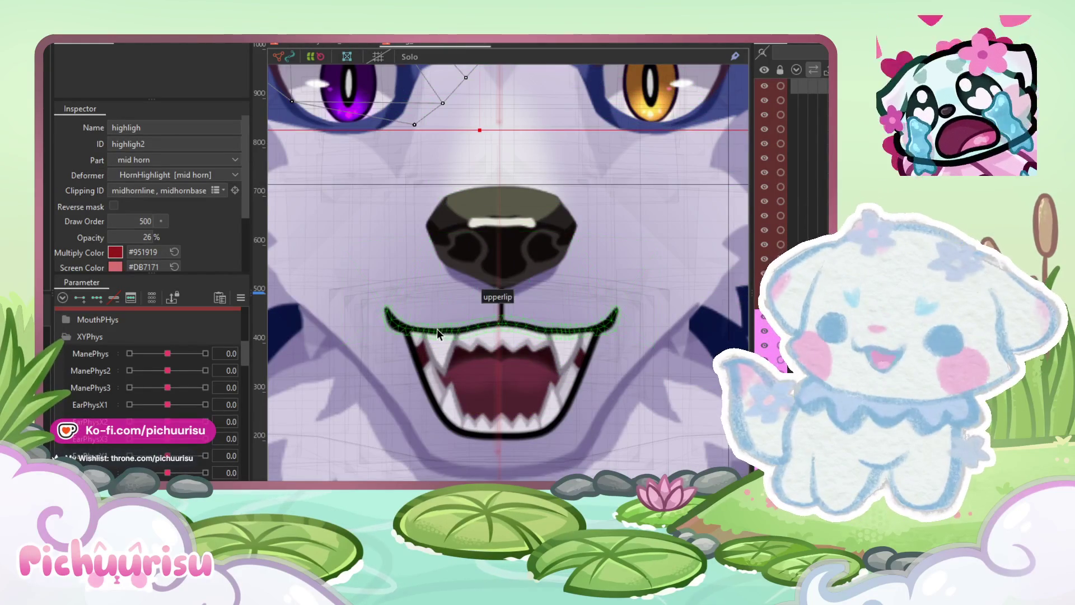
click(437, 328)
shift+click(436, 412)
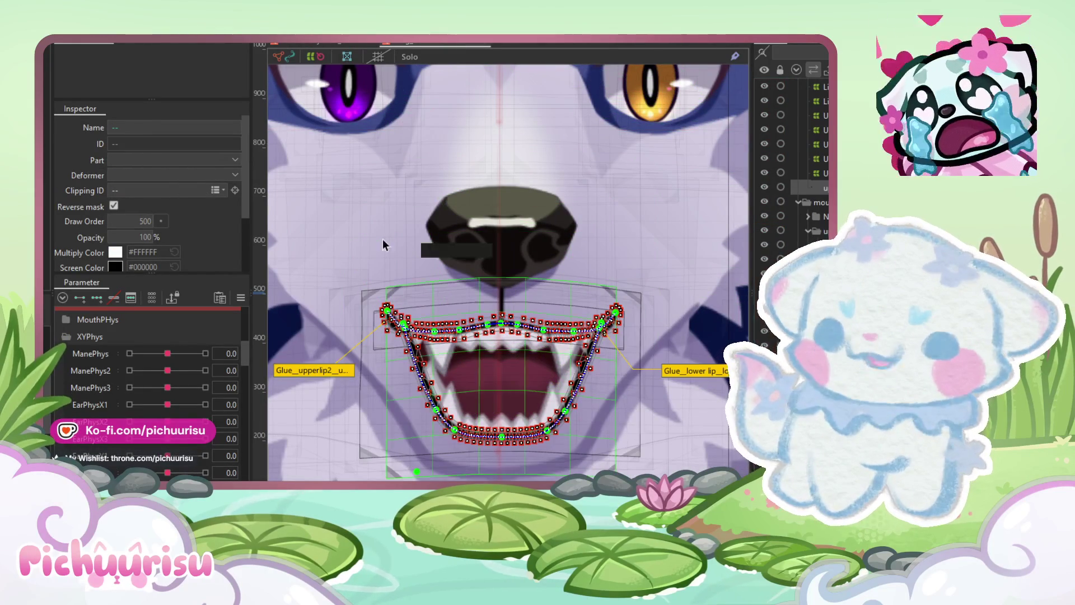
click(55, 320)
click(63, 387)
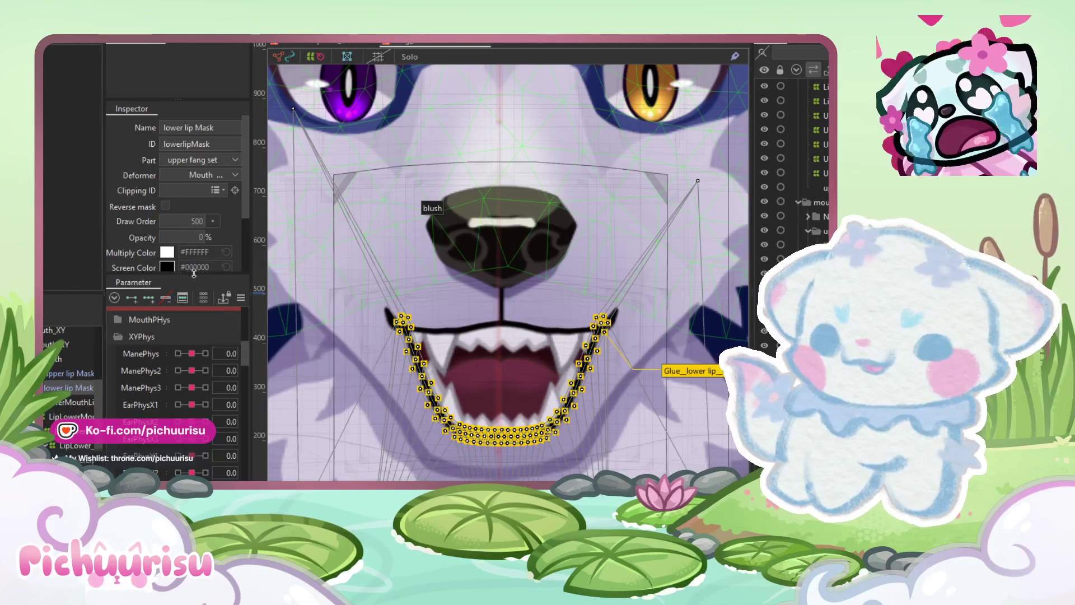
Step: Raise the lower lip mask's opacity to reveal it, then undo the change
scroll(197, 234, down, 2)
scroll(438, 369, down, 5)
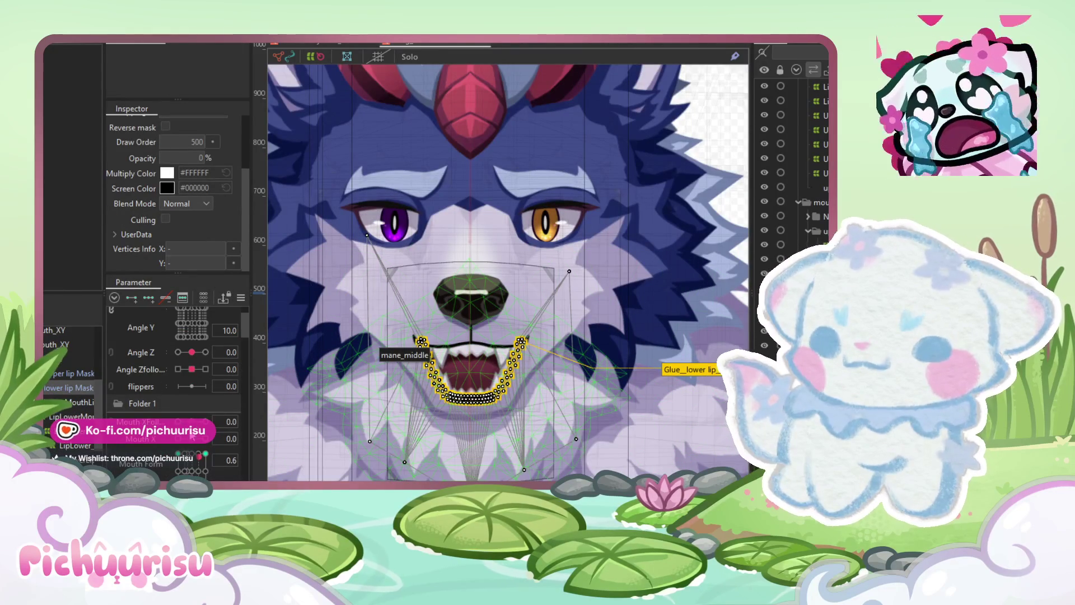
click(386, 347)
drag(179, 158, 213, 158)
scroll(429, 379, up, 5)
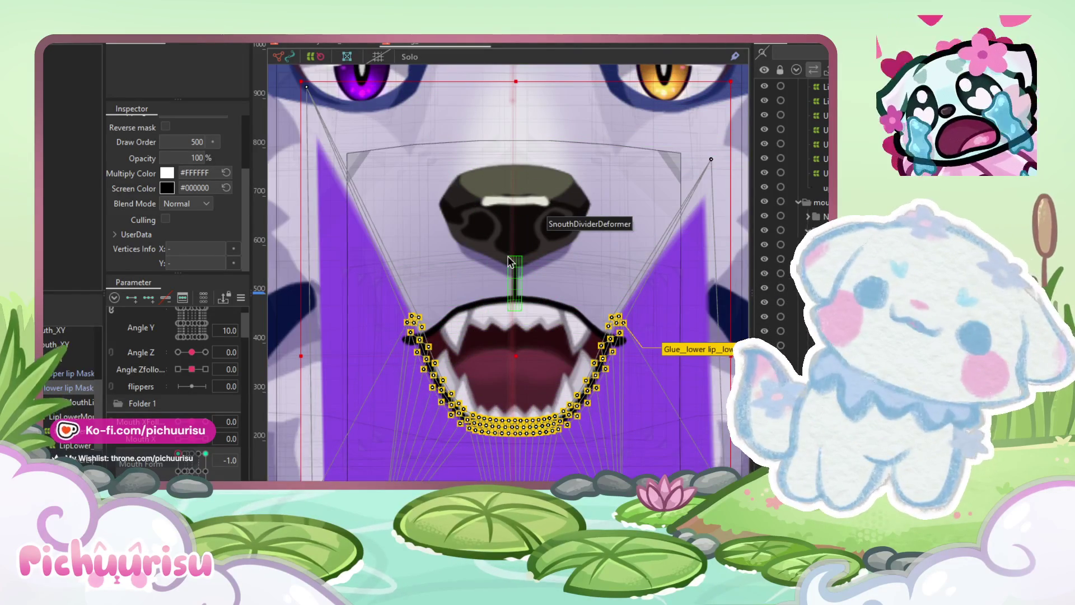
key(ctrl+z)
scroll(508, 261, down, 3)
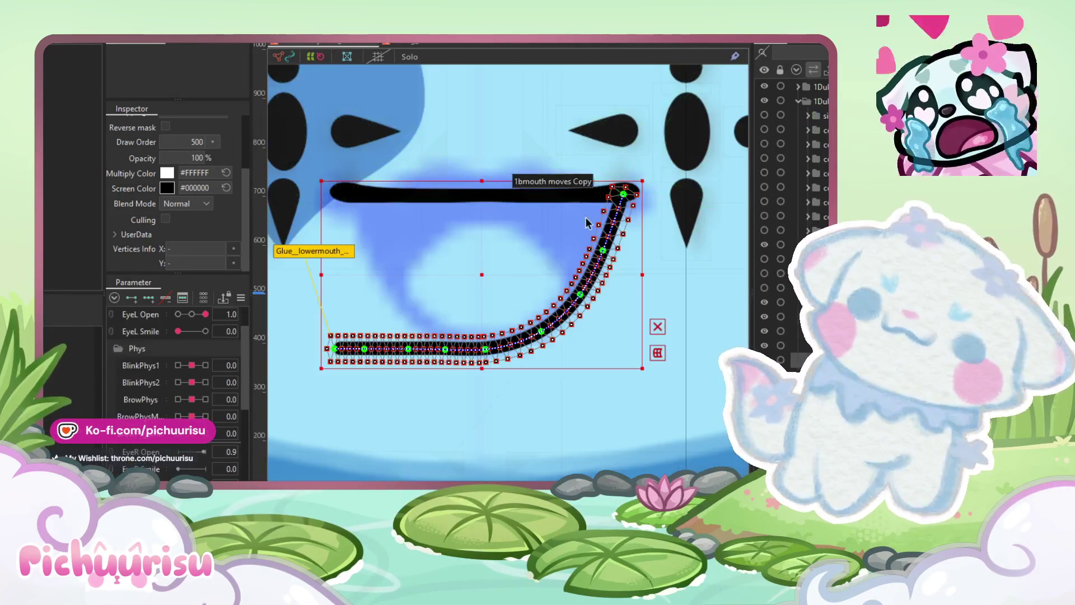
scroll(586, 222, up, 3)
scroll(576, 246, down, 3)
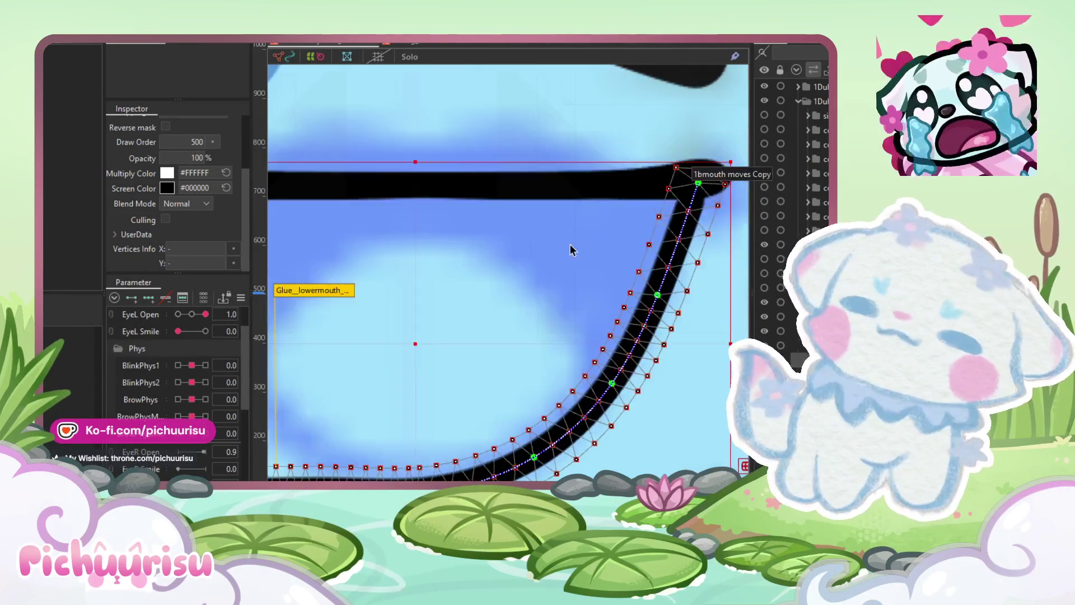
Step: Select all lower mouth vertices and set the reverse parameter to -1.0
mouse_move(698, 469)
mouse_down()
mouse_move(351, 372)
mouse_move(275, 277)
mouse_up()
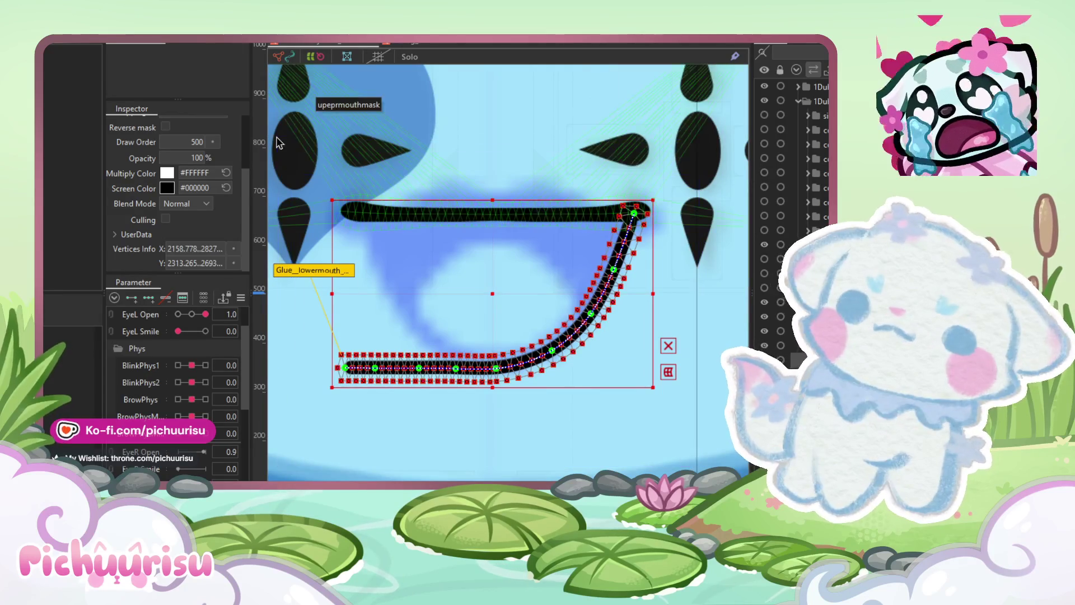
scroll(173, 386, down, 8)
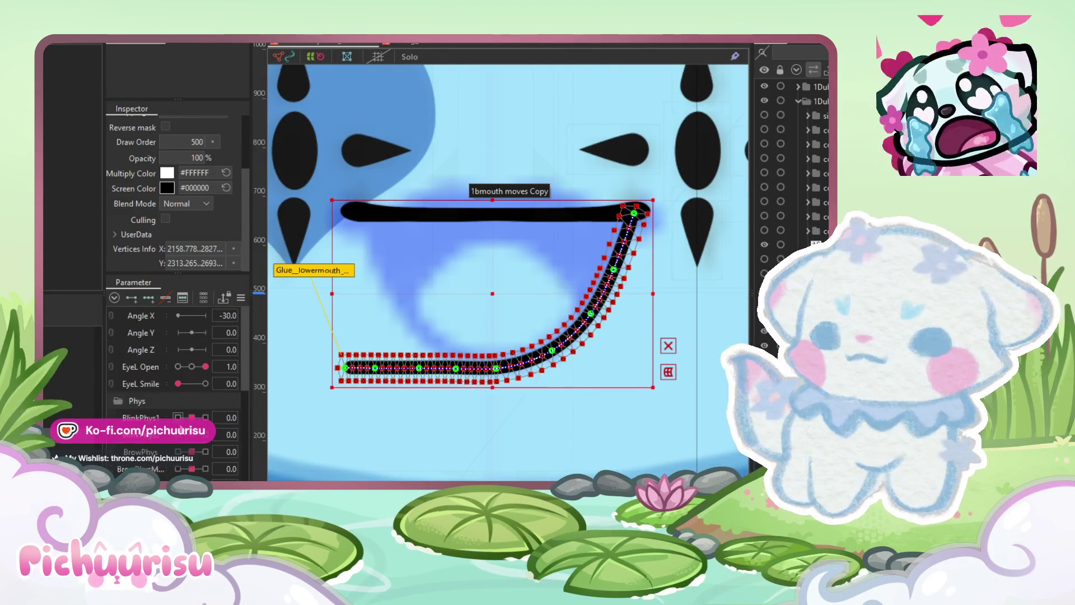
click(193, 414)
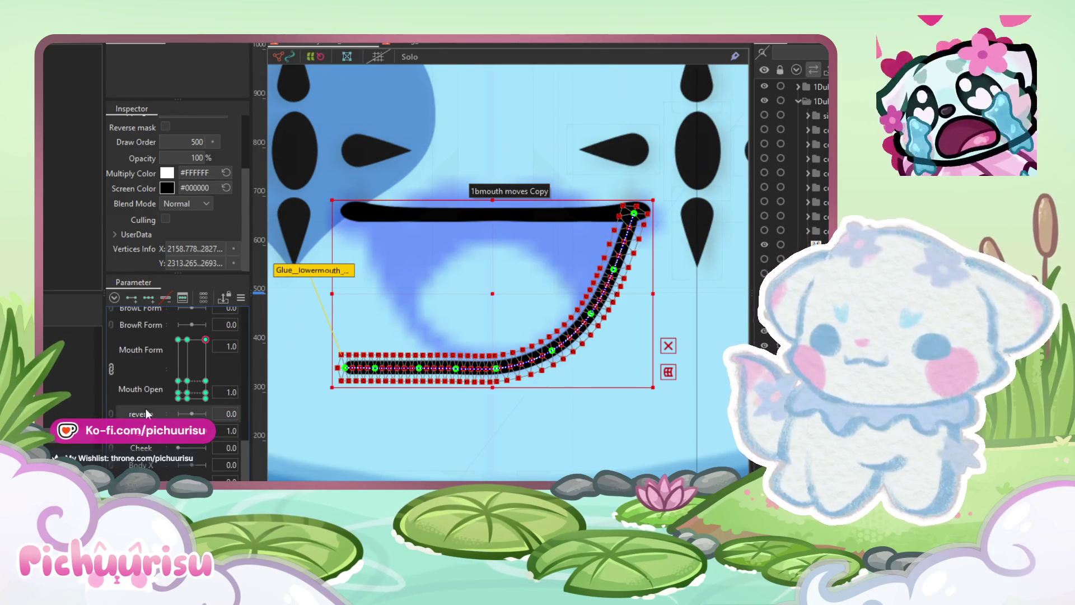
click(205, 414)
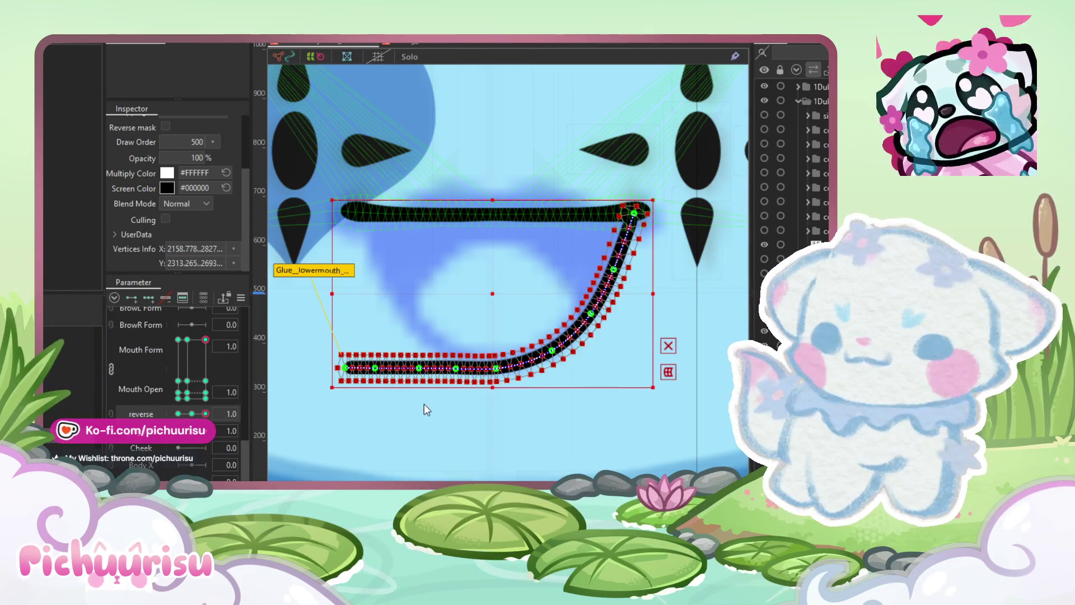
click(178, 413)
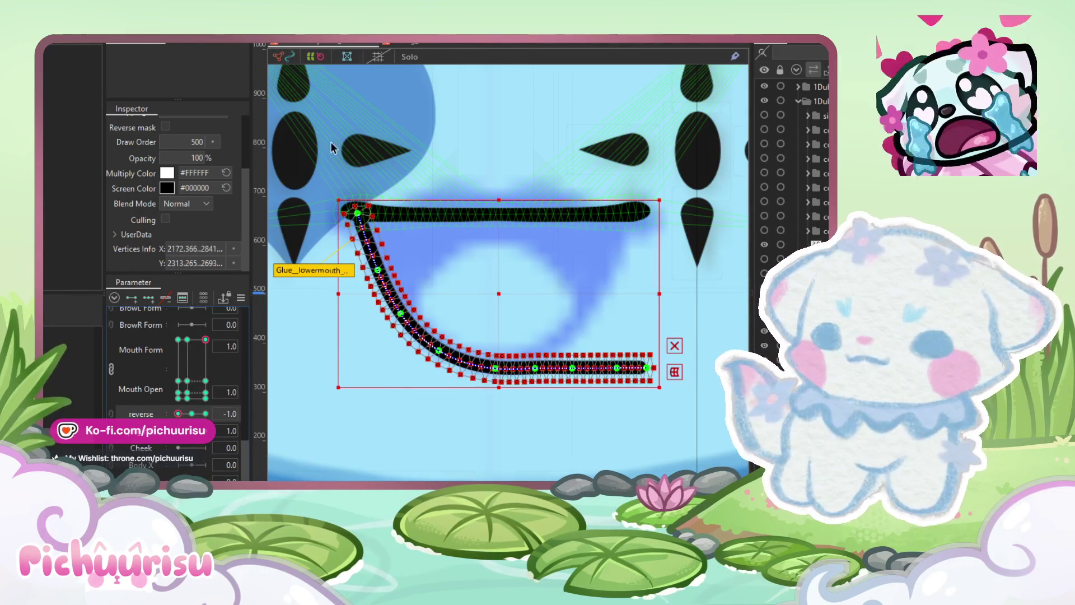